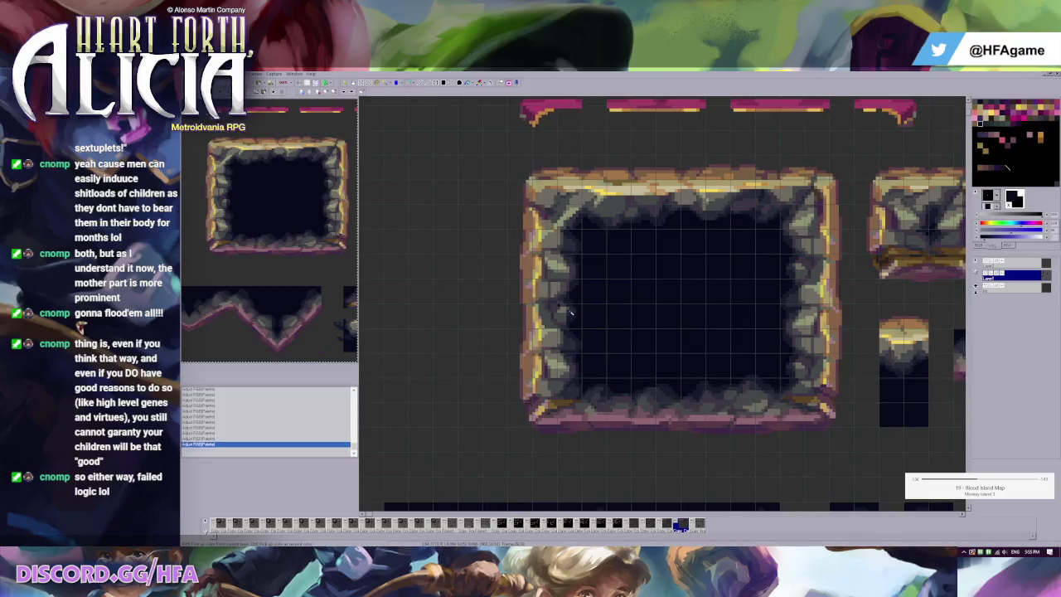
Try moving a chunk of the frame's left wall leftward, then undo both wall edits.
{"action": "scroll", "coordinate": [572, 313], "scroll_direction": "down", "scroll_amount": 1}
{"action": "scroll", "coordinate": [522, 274], "scroll_direction": "down", "scroll_amount": 1}
{"action": "scroll", "coordinate": [476, 231], "scroll_direction": "up", "scroll_amount": 1}
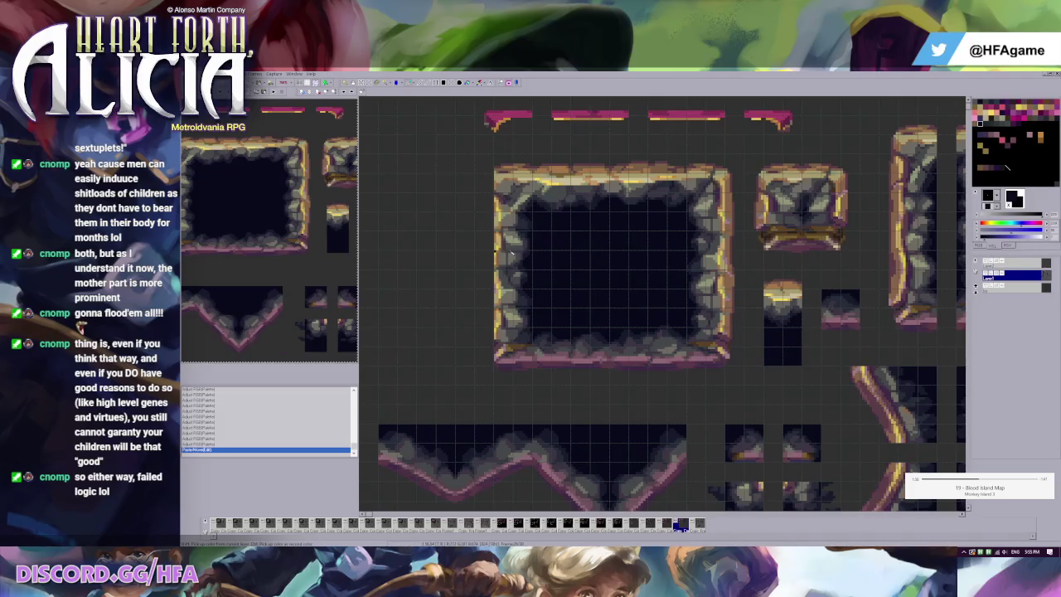
{"action": "scroll", "coordinate": [502, 248], "scroll_direction": "down", "scroll_amount": 1}
{"action": "scroll", "coordinate": [502, 248], "scroll_direction": "down", "scroll_amount": 1}
{"action": "scroll", "coordinate": [497, 245], "scroll_direction": "up", "scroll_amount": 1}
{"action": "scroll", "coordinate": [489, 240], "scroll_direction": "up", "scroll_amount": 1}
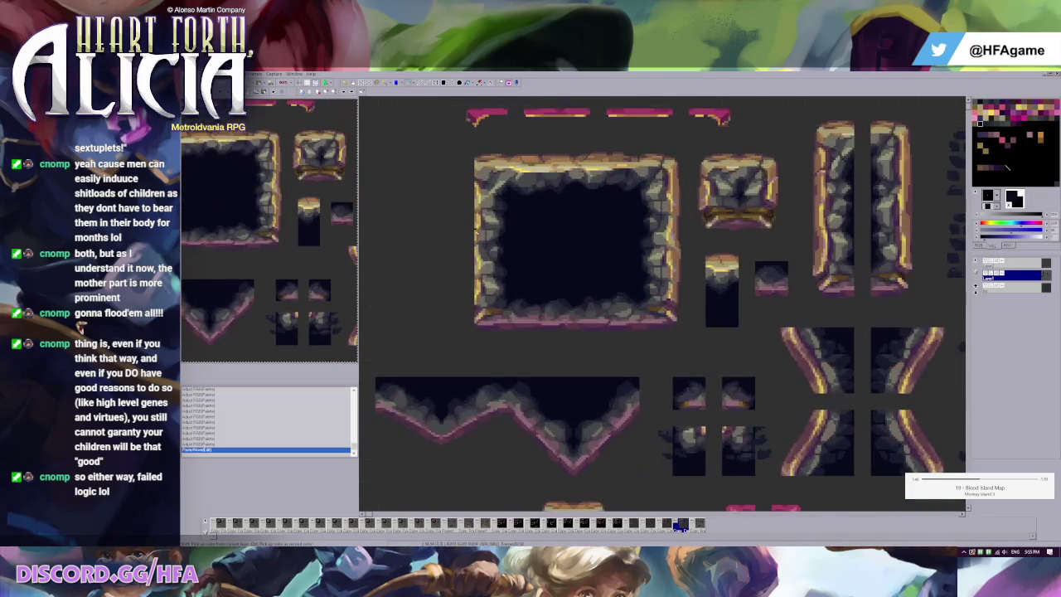
{"action": "mouse_move", "coordinate": [474, 211]}
{"action": "left_mouse_down"}
{"action": "mouse_move", "coordinate": [524, 295]}
{"action": "mouse_move", "coordinate": [458, 268]}
{"action": "left_mouse_up"}
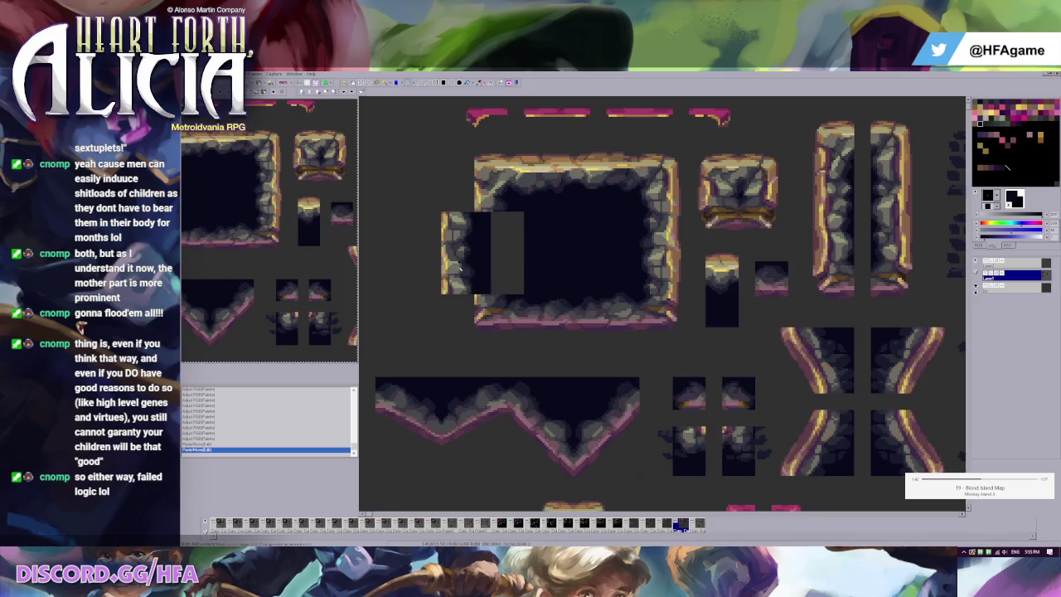
{"action": "key", "text": "ctrl+z"}
{"action": "scroll", "coordinate": [461, 267], "scroll_direction": "down", "scroll_amount": 1}
{"action": "key", "text": "ctrl+z"}
Select the big frame's left wall, shift it right and reshape it.
{"action": "scroll", "coordinate": [477, 260], "scroll_direction": "up", "scroll_amount": 1}
{"action": "scroll", "coordinate": [487, 256], "scroll_direction": "up", "scroll_amount": 1}
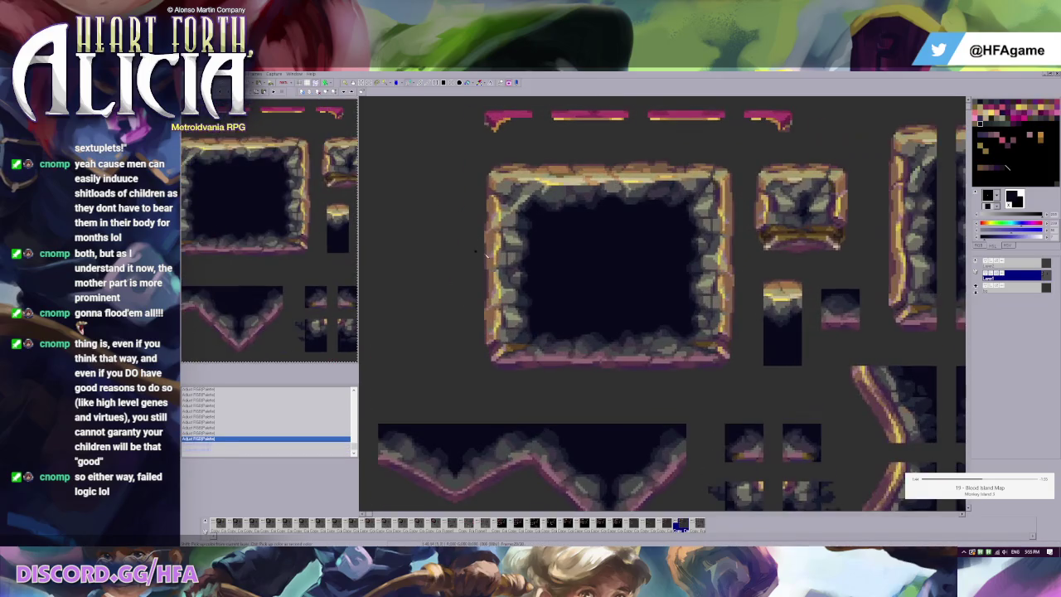
{"action": "left_click_drag", "start_coordinate": [454, 231], "coordinate": [494, 346]}
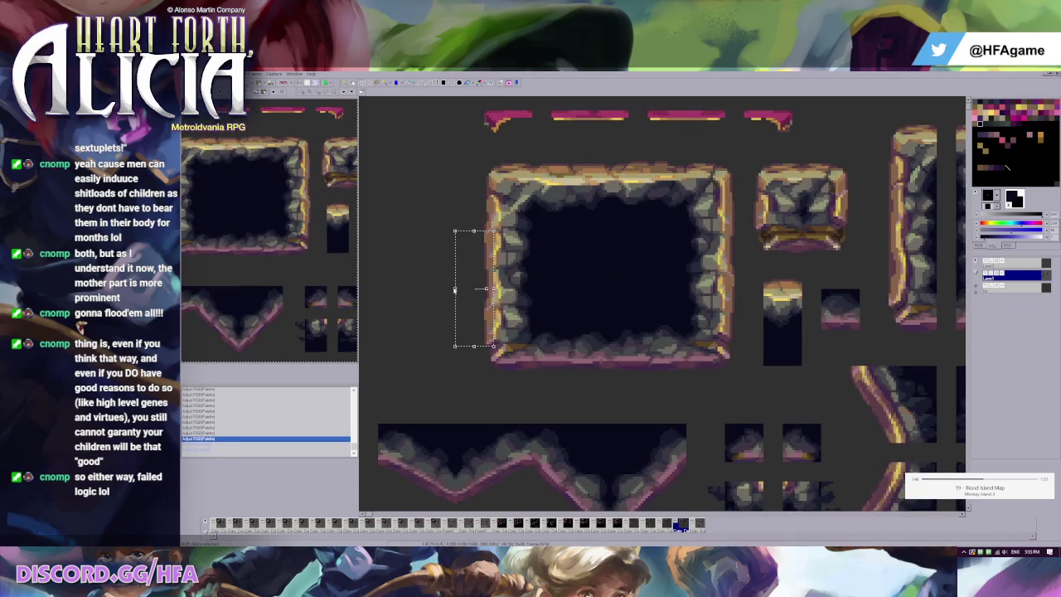
{"action": "left_click_drag", "start_coordinate": [454, 289], "coordinate": [477, 288]}
{"action": "key", "text": "ctrl+g"}
{"action": "left_click_drag", "start_coordinate": [474, 225], "coordinate": [509, 320]}
{"action": "left_click", "coordinate": [560, 288]}
Undo the last two left-wall edits.
{"action": "scroll", "coordinate": [560, 288], "scroll_direction": "down", "scroll_amount": 2}
{"action": "scroll", "coordinate": [559, 289], "scroll_direction": "down", "scroll_amount": 1}
{"action": "scroll", "coordinate": [559, 288], "scroll_direction": "down", "scroll_amount": 1}
{"action": "scroll", "coordinate": [502, 233], "scroll_direction": "up", "scroll_amount": 2}
{"action": "key", "text": "ctrl+z"}
{"action": "key", "text": "ctrl+z"}
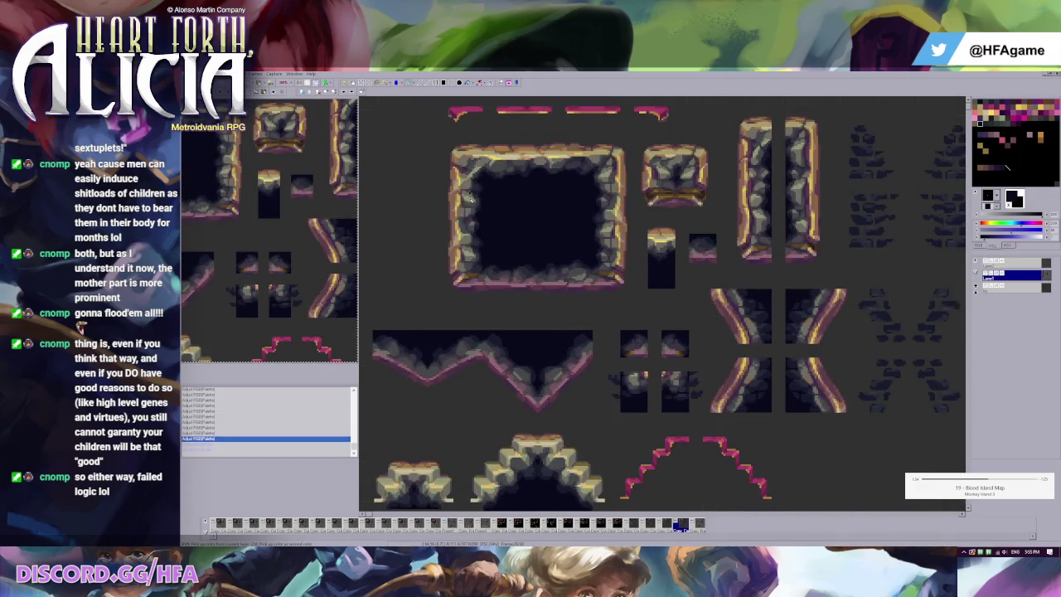
{"action": "scroll", "coordinate": [464, 210], "scroll_direction": "up", "scroll_amount": 1}
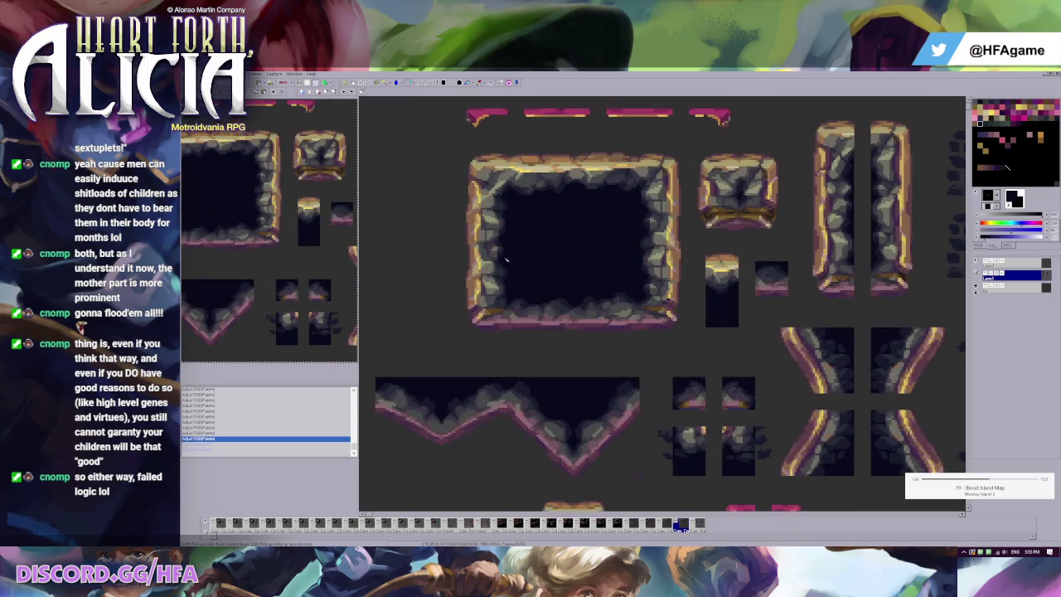
{"action": "scroll", "coordinate": [506, 259], "scroll_direction": "up", "scroll_amount": 1}
Squash the frame's top stone row downward and compare it before and after.
{"action": "left_click_drag", "start_coordinate": [491, 140], "coordinate": [821, 183]}
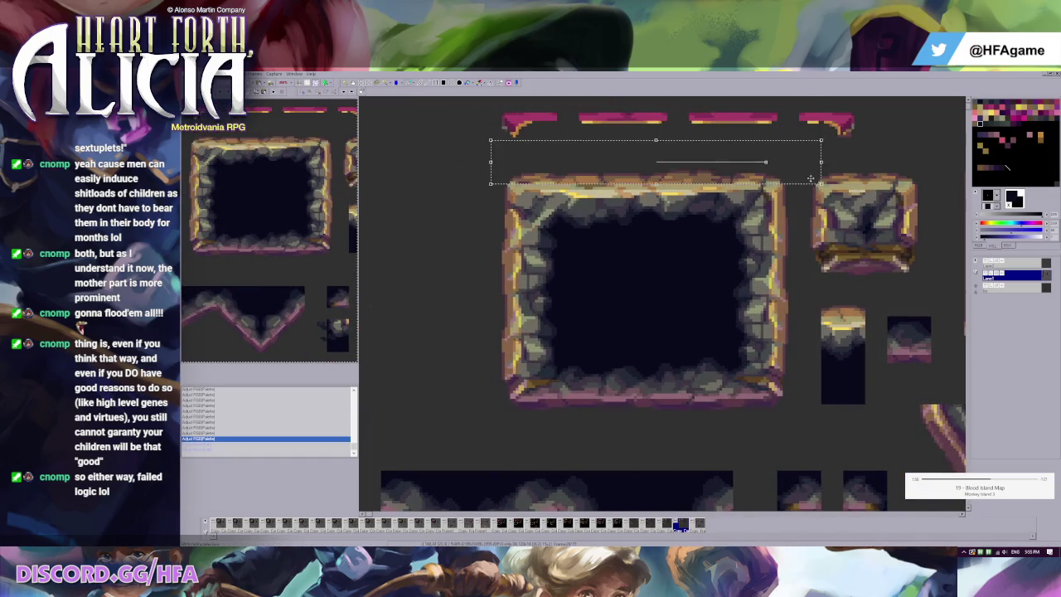
{"action": "left_click", "coordinate": [597, 173]}
{"action": "key", "text": "ctrl+g"}
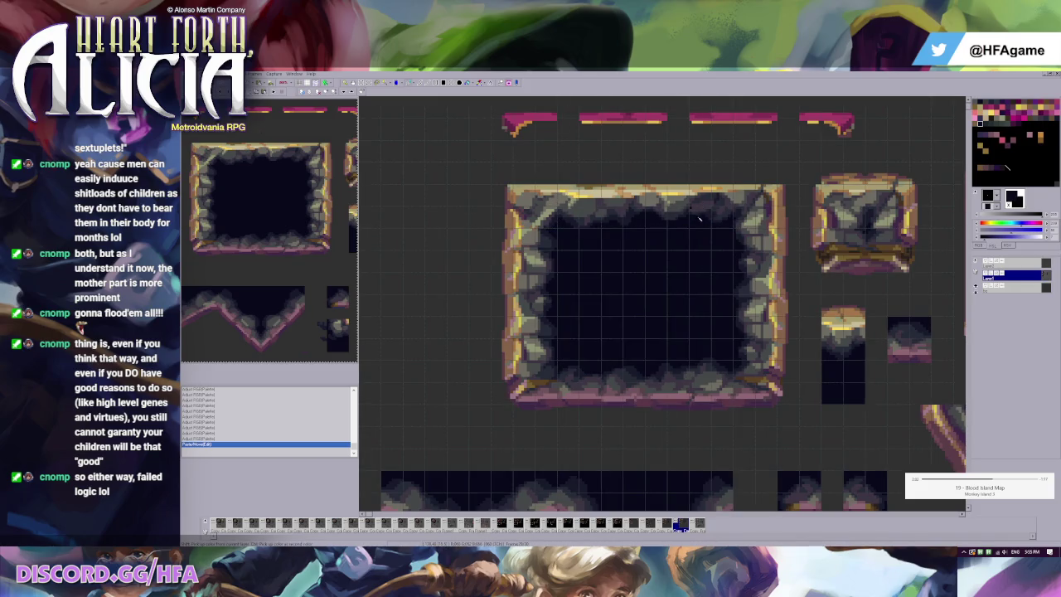
{"action": "key", "text": "ctrl+z"}
{"action": "left_click_drag", "start_coordinate": [515, 170], "coordinate": [769, 198]}
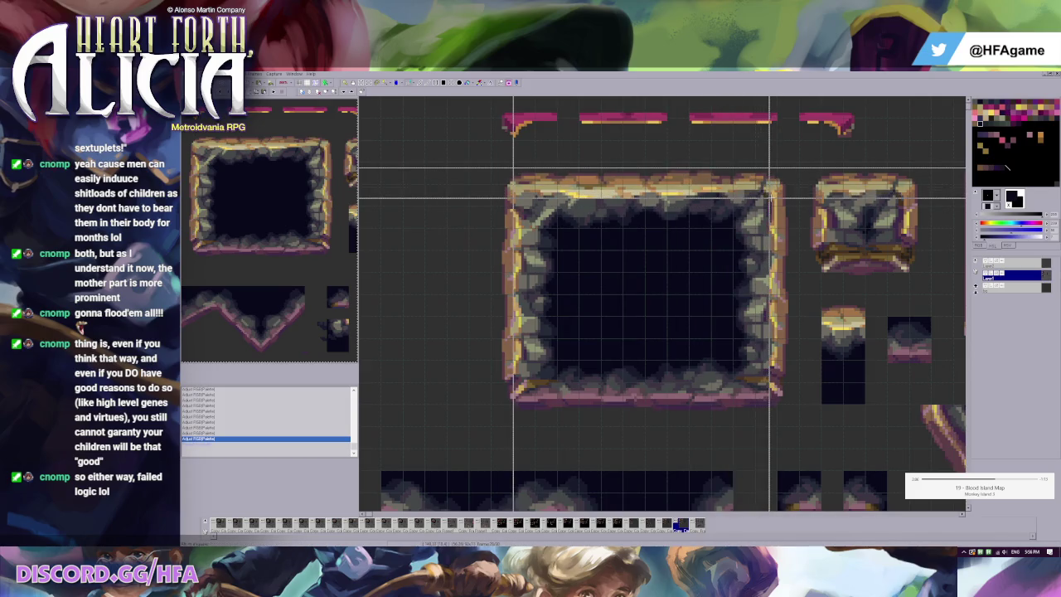
{"action": "left_click_drag", "start_coordinate": [641, 170], "coordinate": [641, 188]}
{"action": "left_click", "coordinate": [564, 159]}
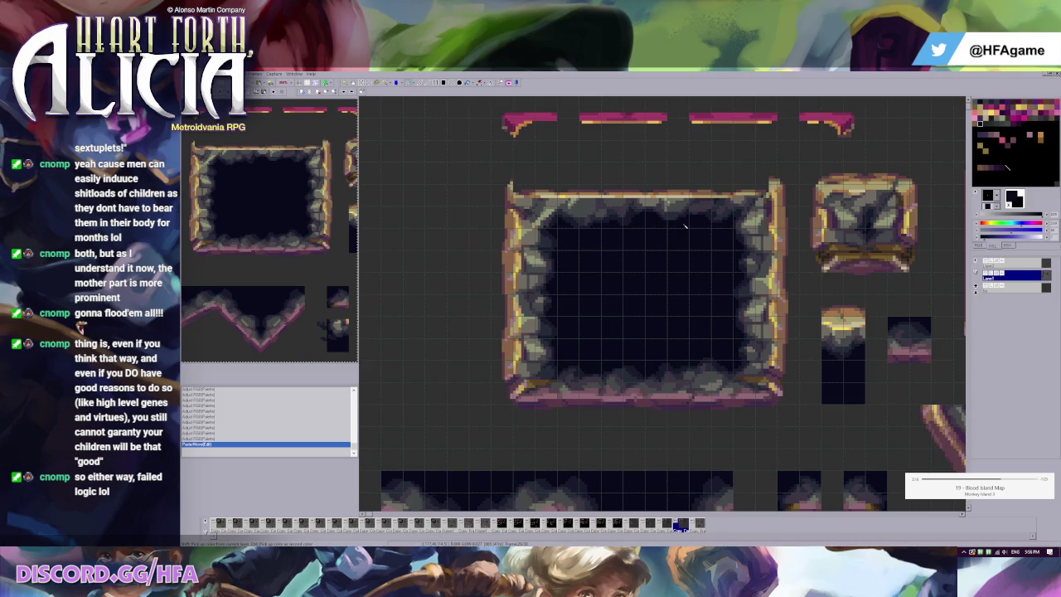
{"action": "key", "text": "ctrl+z"}
{"action": "key", "text": "ctrl+y"}
Try an upright copy of the top edge on the left wall, discard it, and step back two frames.
{"action": "key", "text": "ctrl+v"}
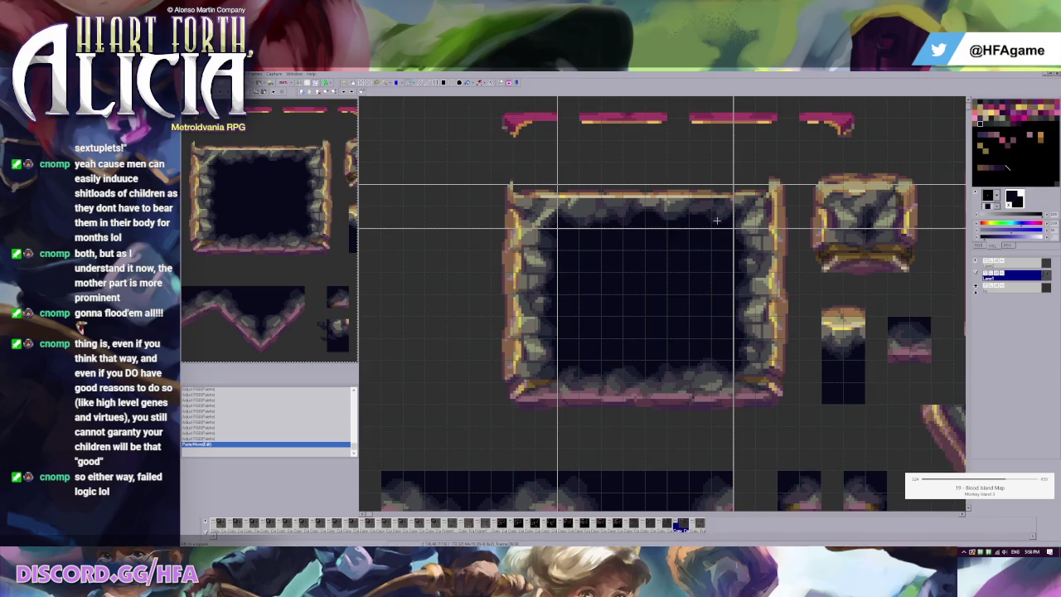
{"action": "key", "text": "ctrl+z"}
{"action": "key", "text": "ctrl+v"}
{"action": "mouse_move", "coordinate": [660, 224]}
{"action": "left_mouse_down"}
{"action": "mouse_move", "coordinate": [571, 312]}
{"action": "mouse_move", "coordinate": [500, 302]}
{"action": "left_mouse_up"}
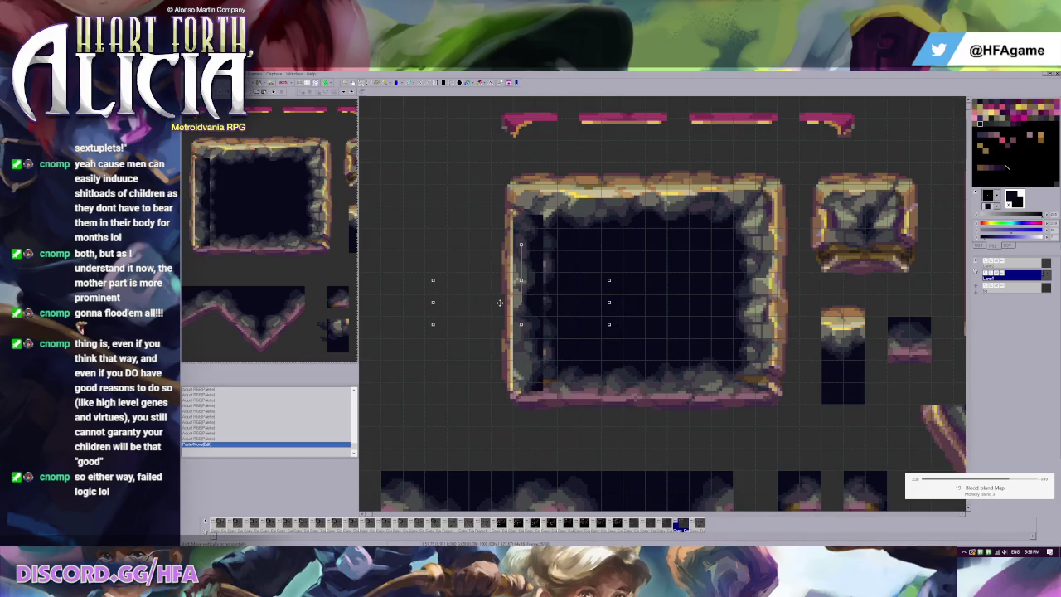
{"action": "key", "text": "ctrl+z"}
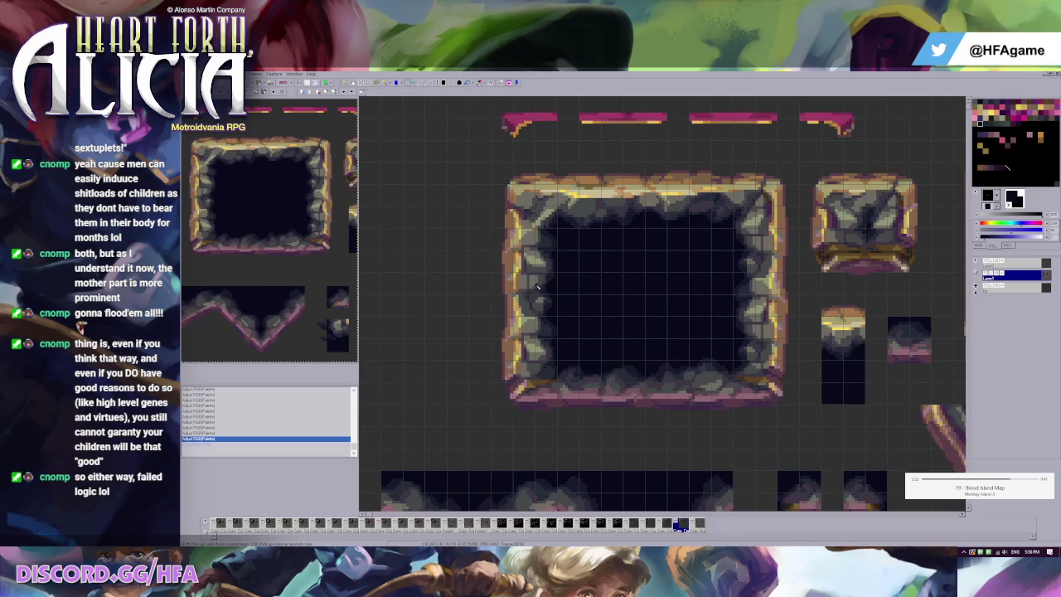
{"action": "key", "text": "Left"}
{"action": "key", "text": "Left"}
{"action": "key", "text": "Left"}
{"action": "key", "text": "Left"}
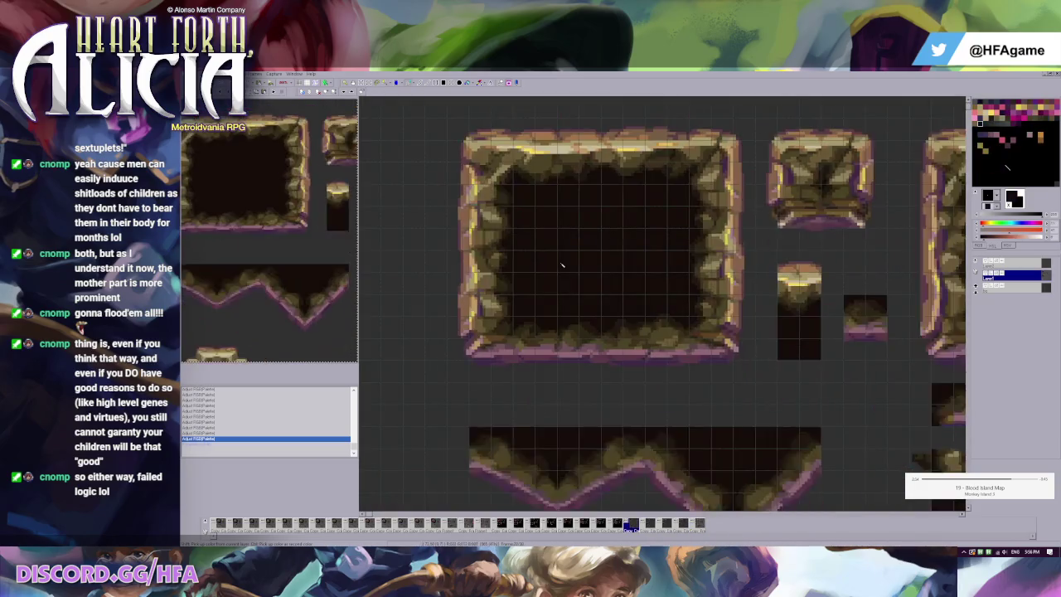
{"action": "key", "text": "Left"}
{"action": "key", "text": "Left"}
{"action": "key", "text": "Left"}
{"action": "key", "text": "Left"}
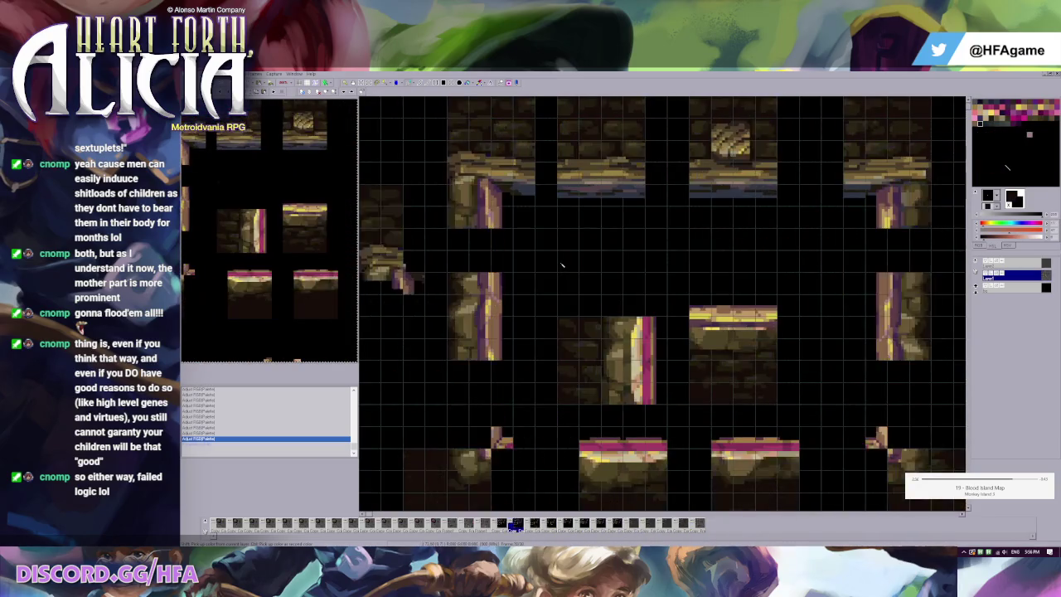
Step back and forth through the timeline frames to compare the tilesets.
{"action": "key", "text": "Right"}
{"action": "key", "text": "Left"}
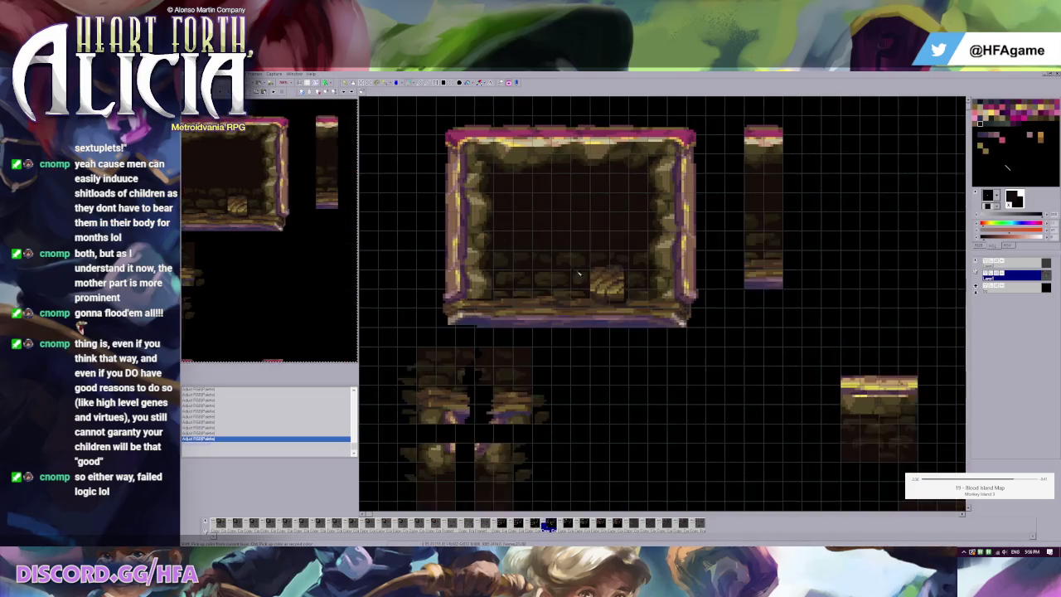
{"action": "scroll", "coordinate": [675, 323], "scroll_direction": "up", "scroll_amount": 1}
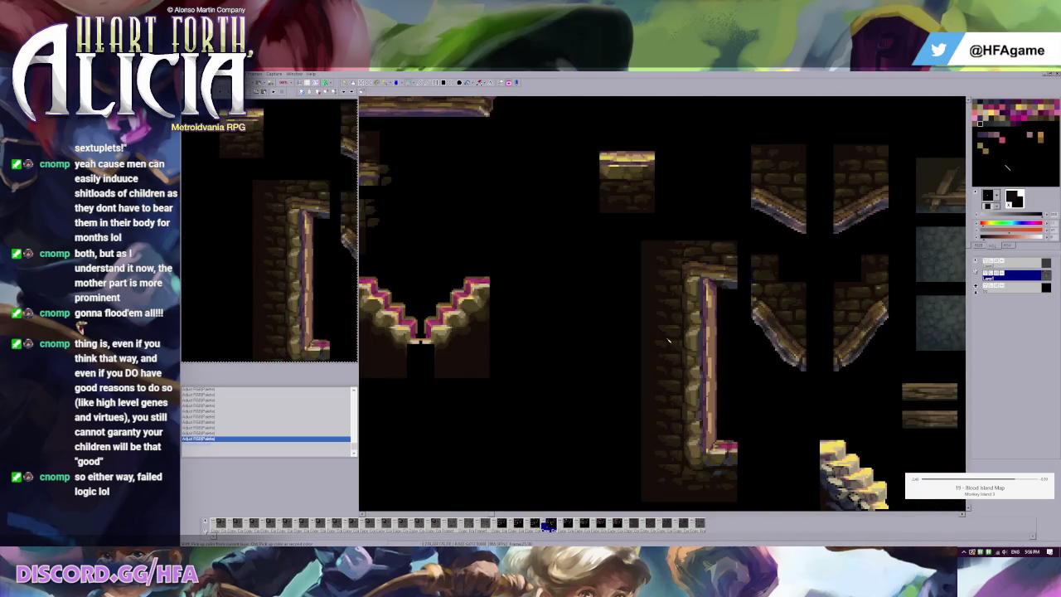
{"action": "key", "text": "Left"}
{"action": "scroll", "coordinate": [705, 284], "scroll_direction": "down", "scroll_amount": 1}
{"action": "key", "text": "Left"}
{"action": "key", "text": "Left"}
{"action": "key", "text": "Left"}
{"action": "key", "text": "Left"}
{"action": "key", "text": "Left"}
{"action": "key", "text": "Left"}
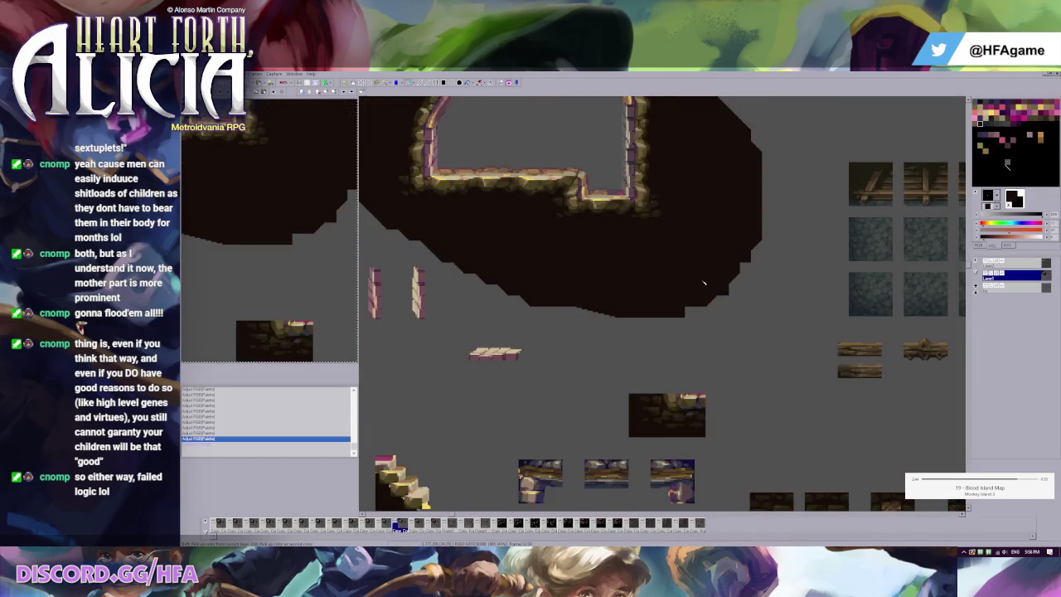
{"action": "key", "text": "Left"}
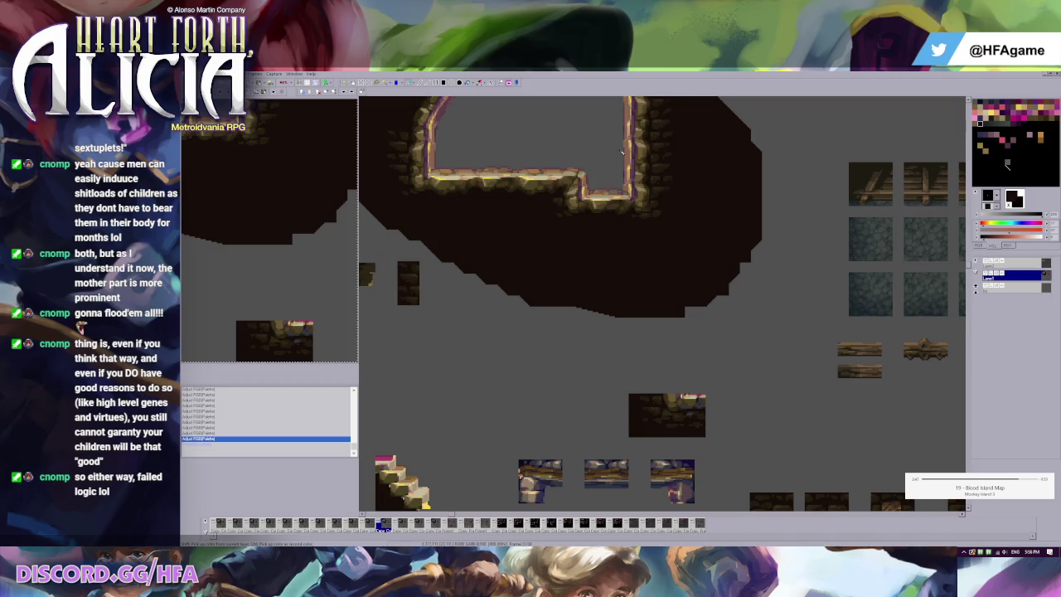
{"action": "key", "text": "Right"}
{"action": "scroll", "coordinate": [568, 130], "scroll_direction": "down", "scroll_amount": 1}
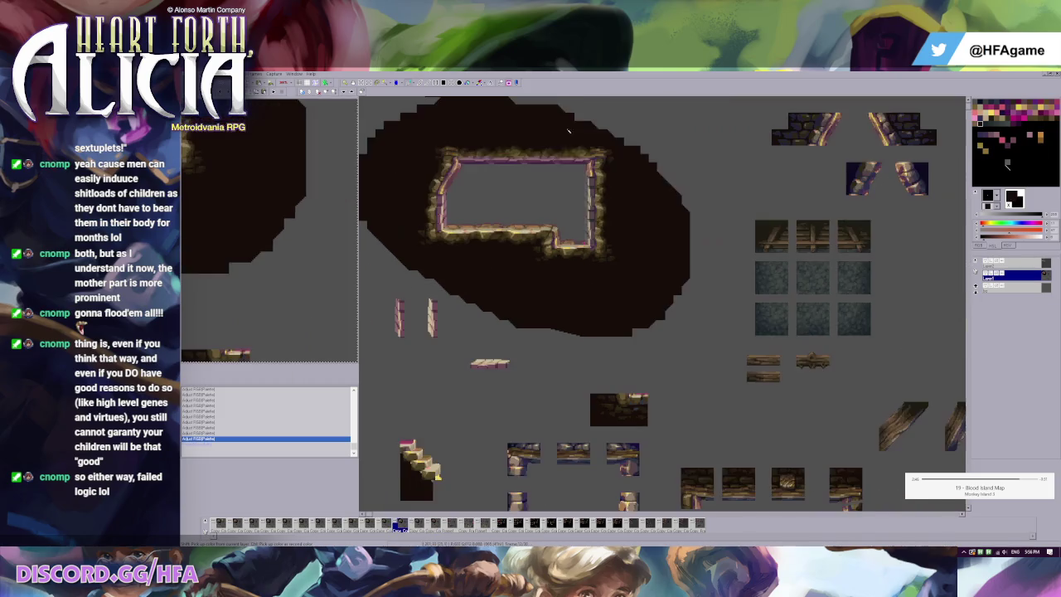
{"action": "scroll", "coordinate": [569, 130], "scroll_direction": "up", "scroll_amount": 1}
{"action": "key", "text": "Left"}
{"action": "key", "text": "Left"}
{"action": "key", "text": "Left"}
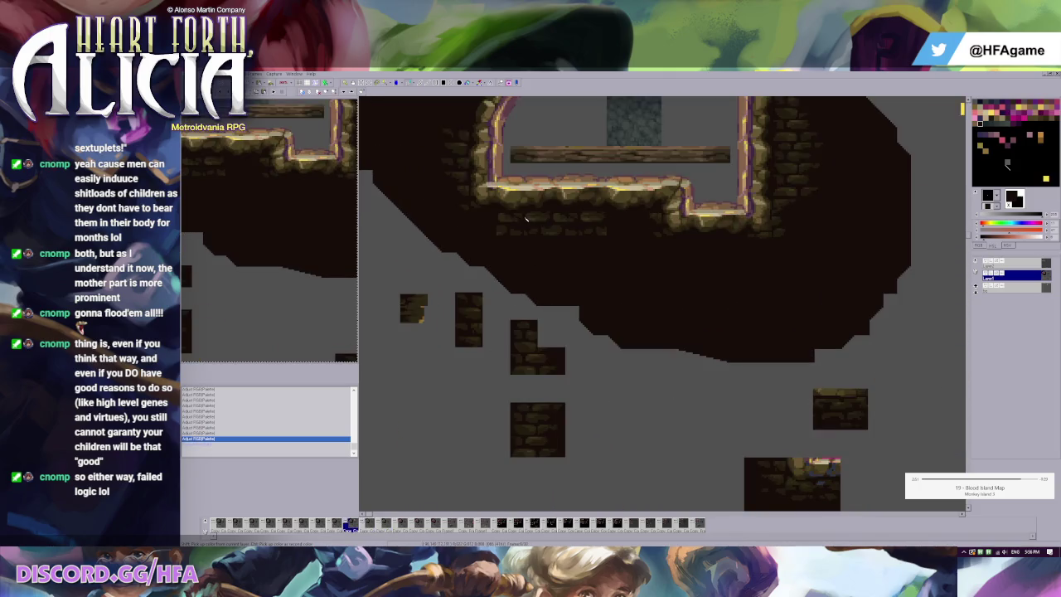
{"action": "key", "text": "Left"}
{"action": "key", "text": "Left"}
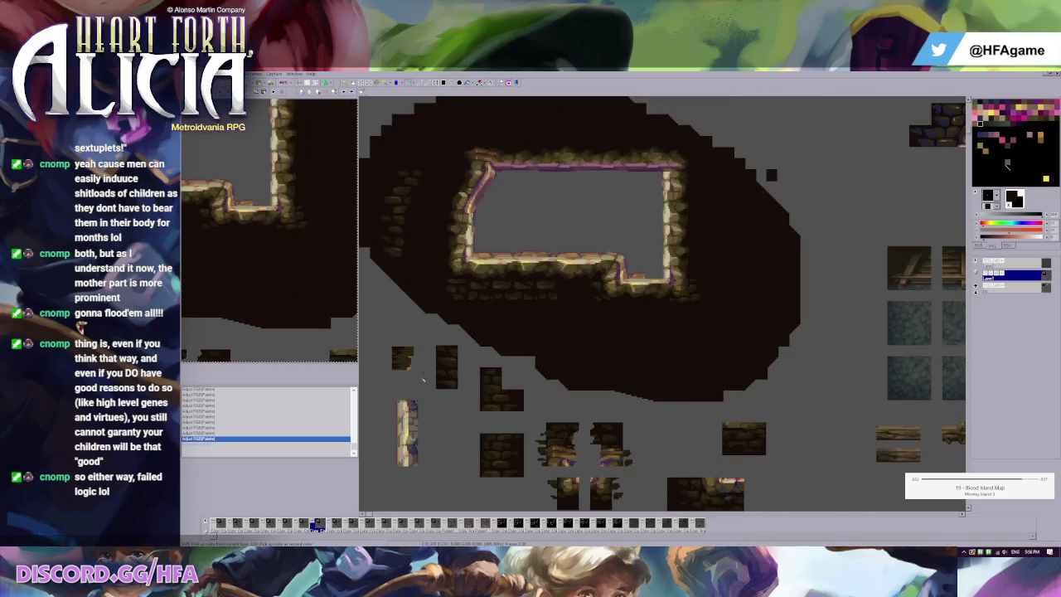
{"action": "key", "text": "Right"}
{"action": "key", "text": "Left"}
{"action": "key", "text": "Right"}
{"action": "key", "text": "Left"}
{"action": "scroll", "coordinate": [665, 214], "scroll_direction": "up", "scroll_amount": 1}
Toggle layer visibility in the Layers panel and hide the grid overlay.
{"action": "left_click", "coordinate": [986, 275]}
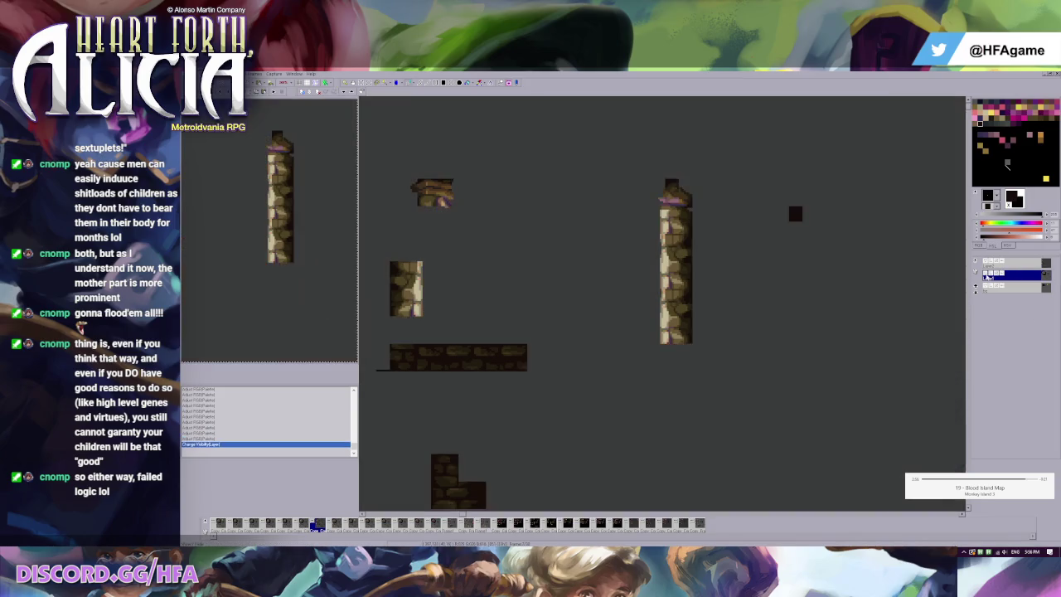
{"action": "left_click", "coordinate": [987, 262]}
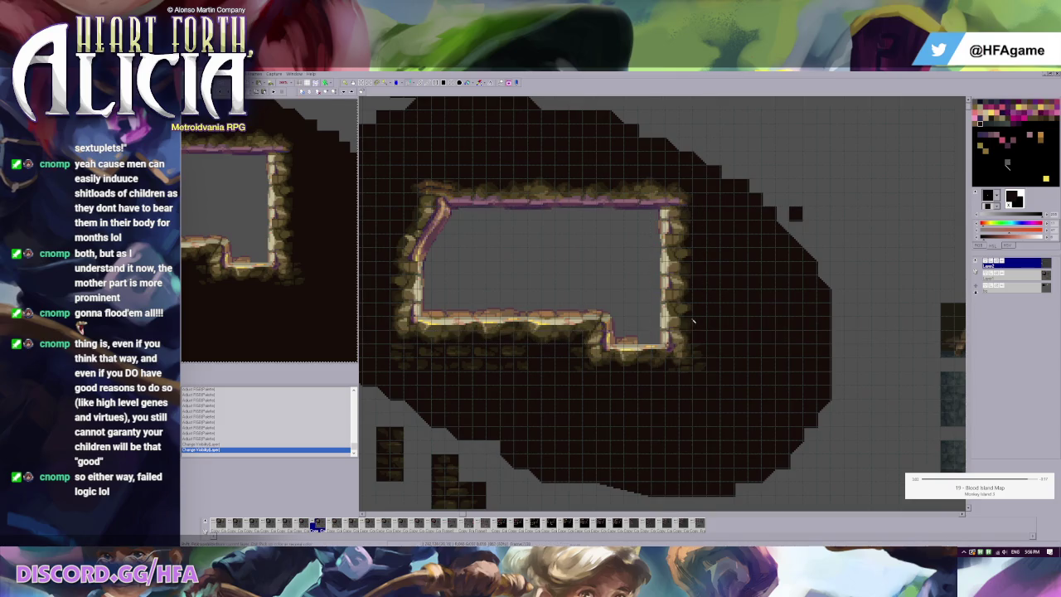
{"action": "scroll", "coordinate": [478, 291], "scroll_direction": "down", "scroll_amount": 1}
{"action": "key", "text": "g"}
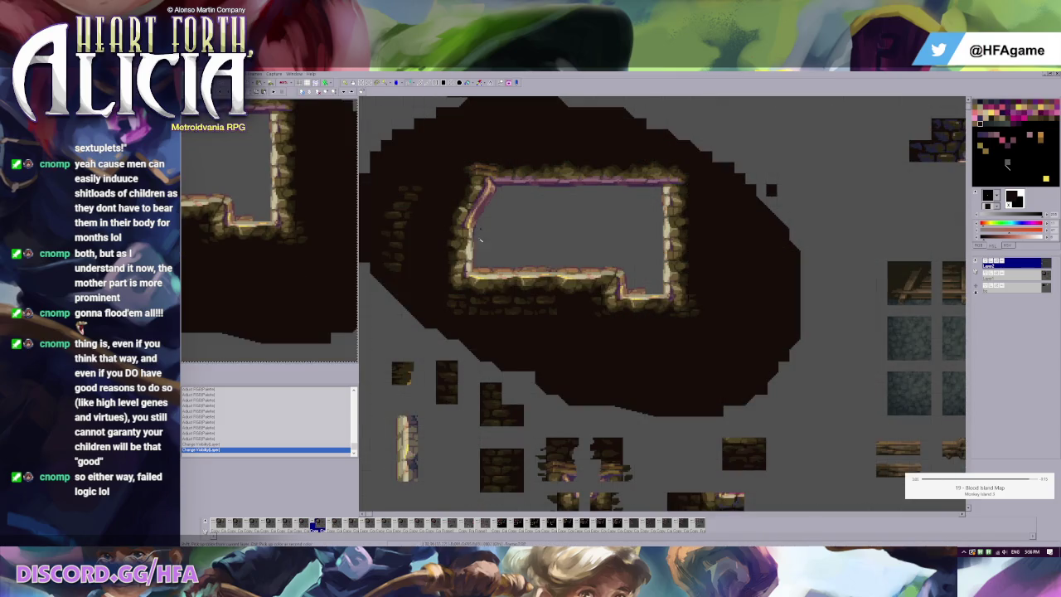
Paste a small stone piece into the room interior, then undo it.
{"action": "key", "text": "ctrl+v"}
{"action": "left_click_drag", "start_coordinate": [520, 240], "coordinate": [558, 250]}
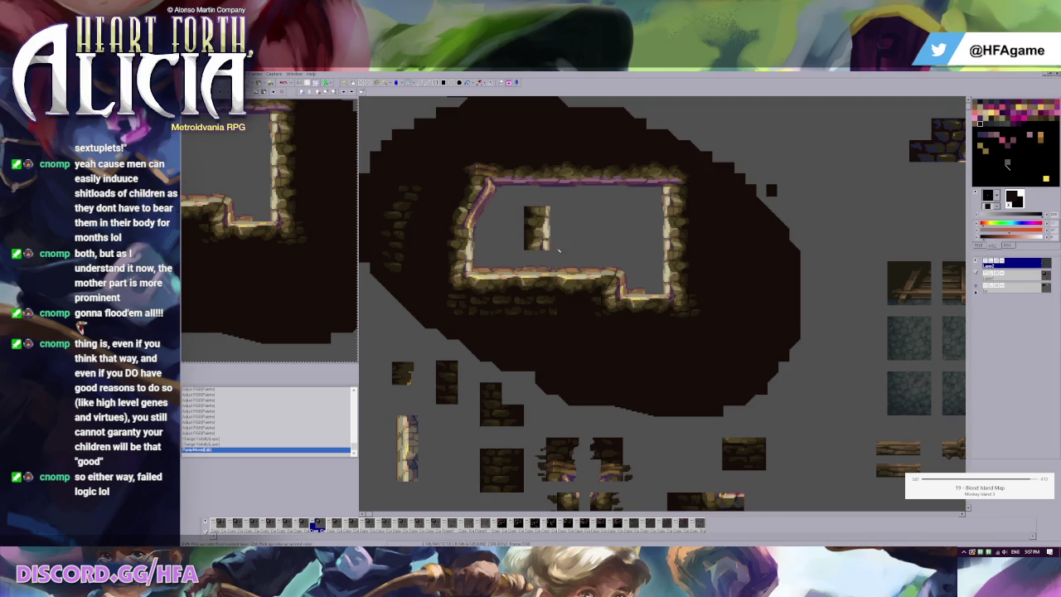
{"action": "key", "text": "ctrl+z"}
{"action": "scroll", "coordinate": [443, 402], "scroll_direction": "up", "scroll_amount": 1}
{"action": "scroll", "coordinate": [486, 370], "scroll_direction": "down", "scroll_amount": 1}
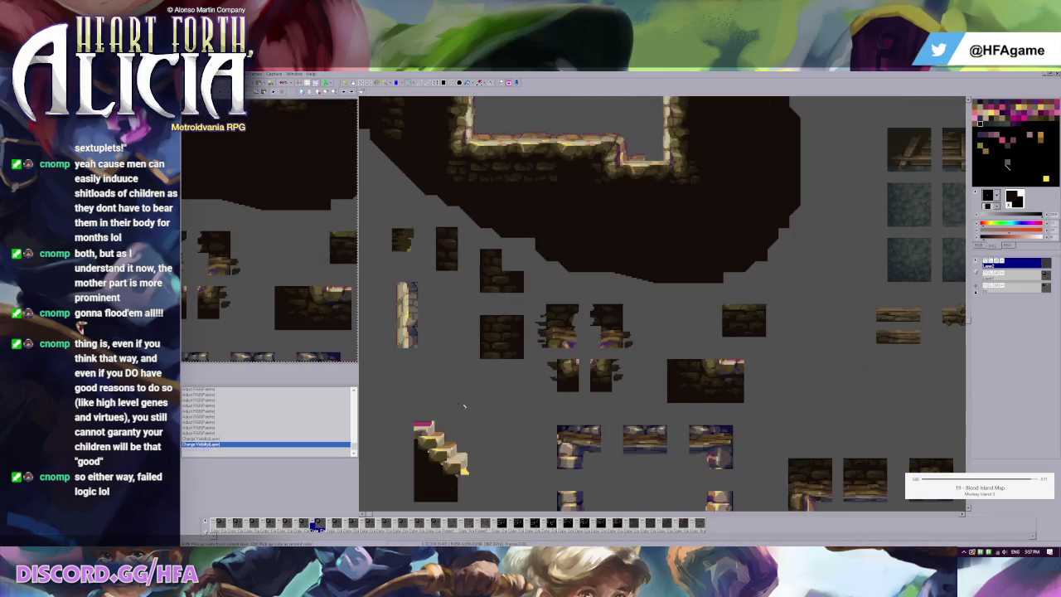
{"action": "scroll", "coordinate": [480, 272], "scroll_direction": "up", "scroll_amount": 1}
{"action": "scroll", "coordinate": [530, 265], "scroll_direction": "up", "scroll_amount": 1}
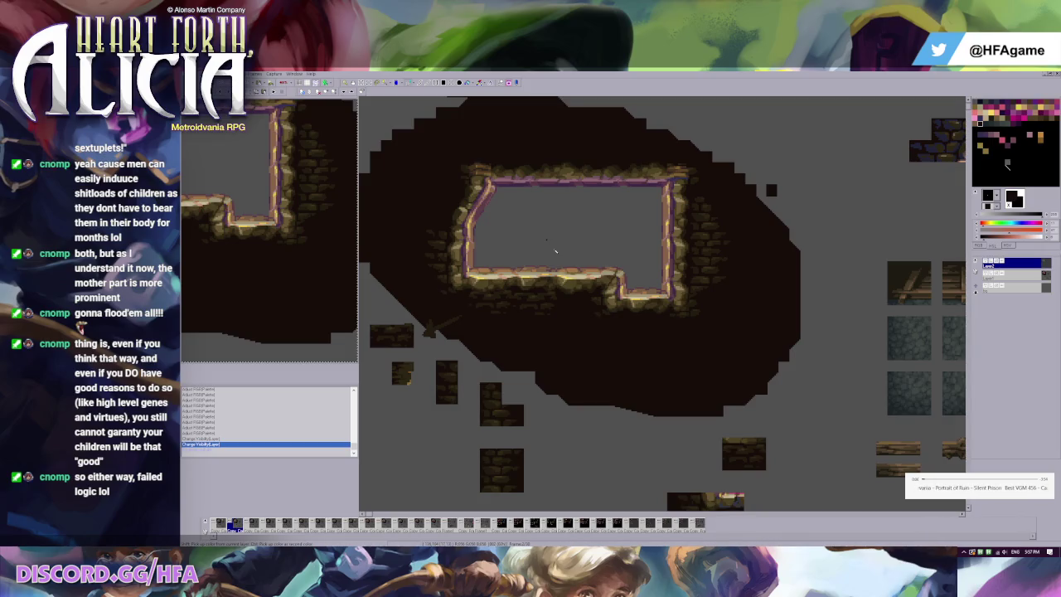
Set the olive-brown palette swatch as the secondary colour.
{"action": "left_click", "coordinate": [451, 383], "text": "ctrl"}
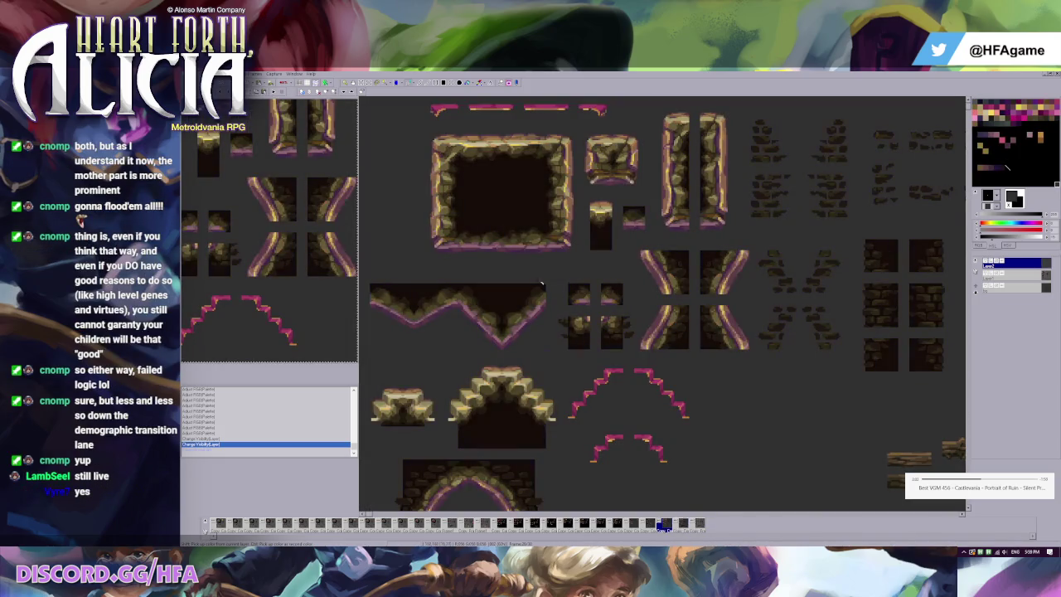
On the second layer, copy the pillar tile from the sheet.
{"action": "scroll", "coordinate": [501, 165], "scroll_direction": "up", "scroll_amount": 1}
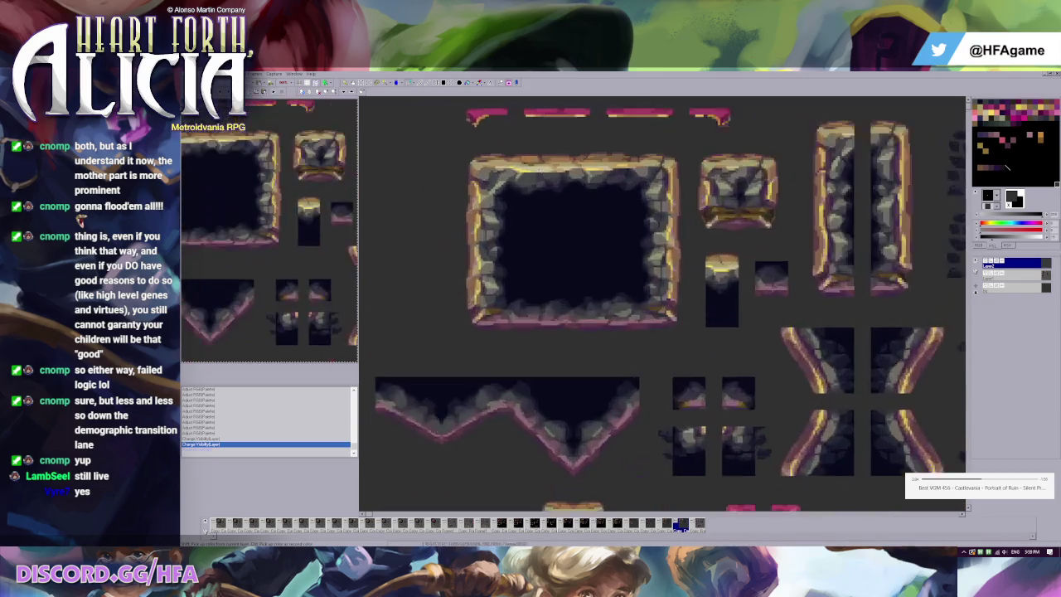
{"action": "scroll", "coordinate": [627, 251], "scroll_direction": "up", "scroll_amount": 1}
{"action": "scroll", "coordinate": [519, 278], "scroll_direction": "down", "scroll_amount": 2}
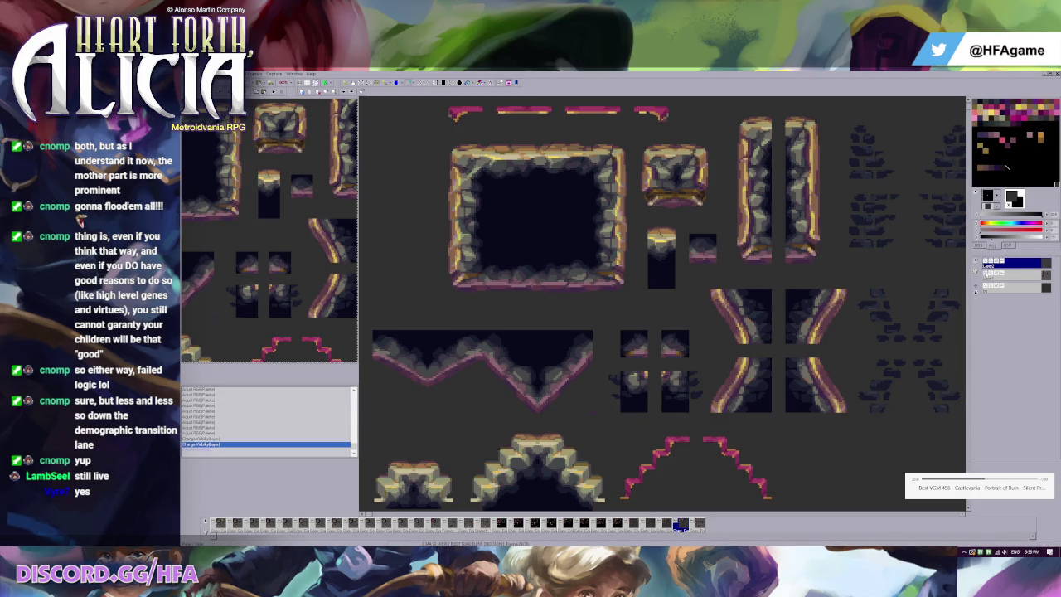
{"action": "key", "text": "Down"}
{"action": "mouse_move", "coordinate": [730, 179]}
{"action": "left_mouse_down"}
{"action": "mouse_move", "coordinate": [770, 227]}
{"action": "mouse_move", "coordinate": [471, 235]}
{"action": "left_mouse_up"}
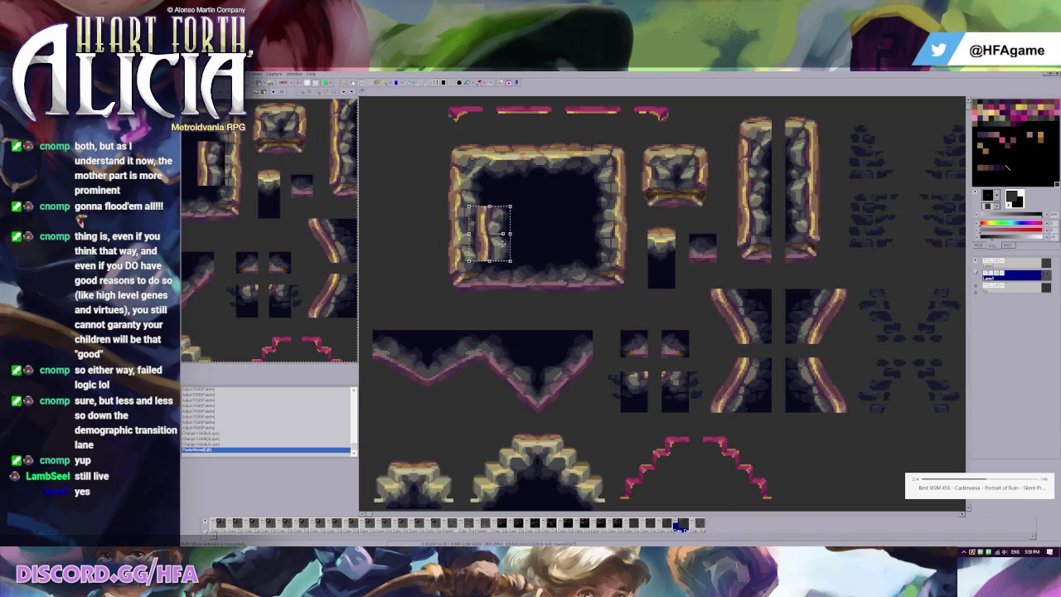
{"action": "left_click", "coordinate": [470, 235]}
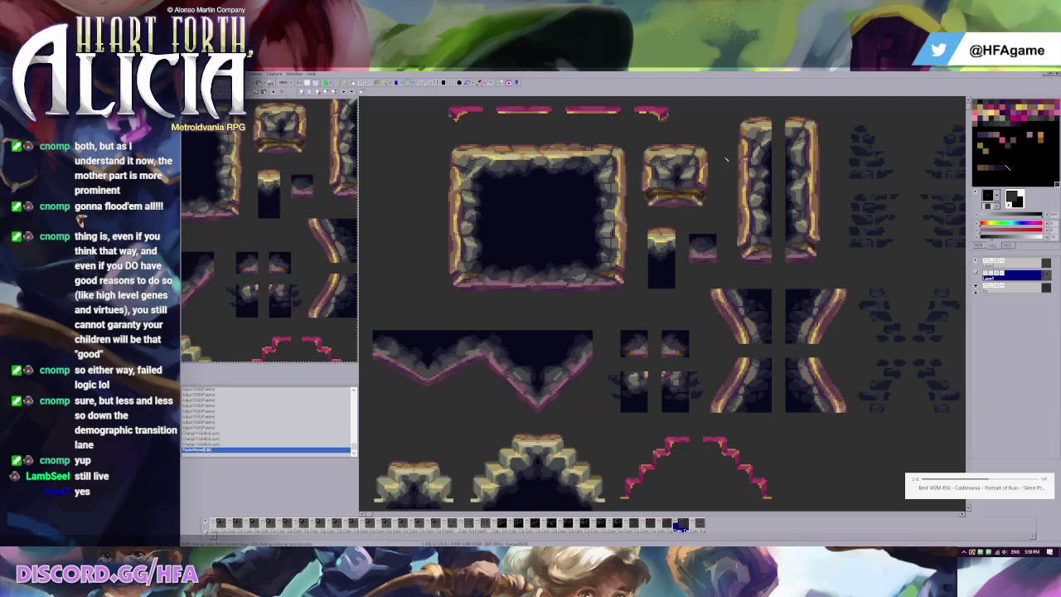
Paste a pillar copy over the frame's left edge, then undo it.
{"action": "mouse_move", "coordinate": [743, 118]}
{"action": "left_mouse_down"}
{"action": "mouse_move", "coordinate": [781, 247]}
{"action": "mouse_move", "coordinate": [479, 229]}
{"action": "left_mouse_up"}
{"action": "left_click", "coordinate": [422, 176]}
{"action": "scroll", "coordinate": [422, 177], "scroll_direction": "down", "scroll_amount": 2}
{"action": "scroll", "coordinate": [423, 176], "scroll_direction": "up", "scroll_amount": 2}
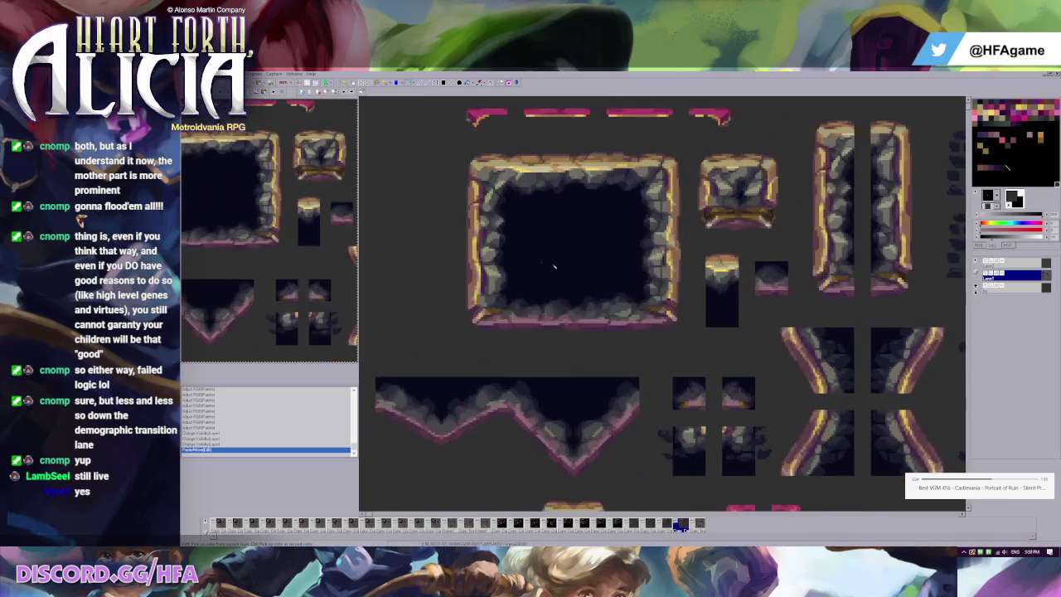
{"action": "key", "text": "ctrl+z"}
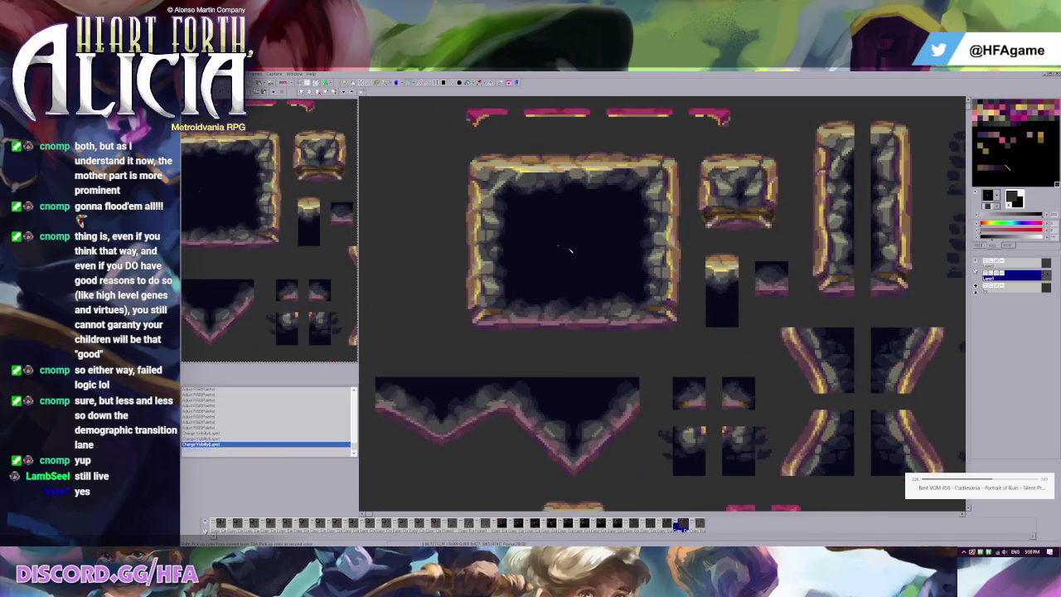
Paste the copied pillar into the brick-and-pillar frame.
{"action": "key", "text": "Right"}
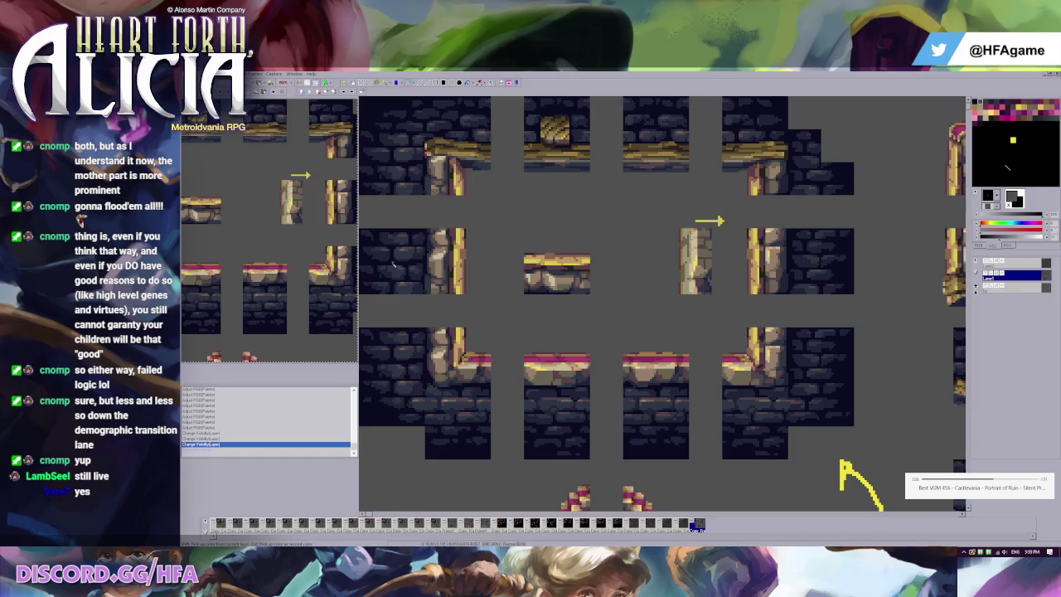
{"action": "key", "text": "Right"}
{"action": "key", "text": "Left"}
{"action": "key", "text": "ctrl+v"}
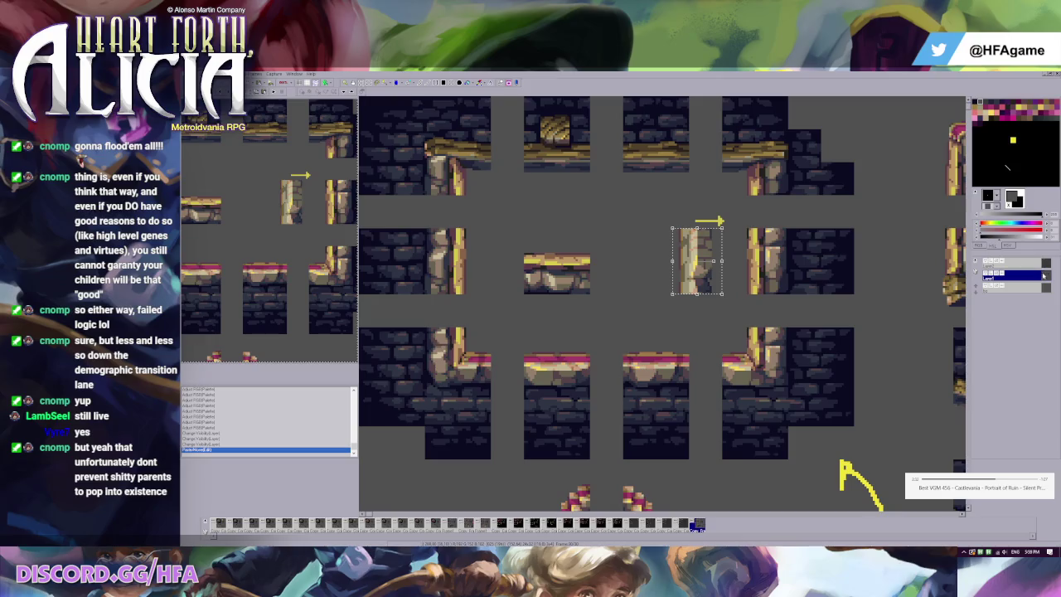
{"action": "left_click", "coordinate": [716, 280]}
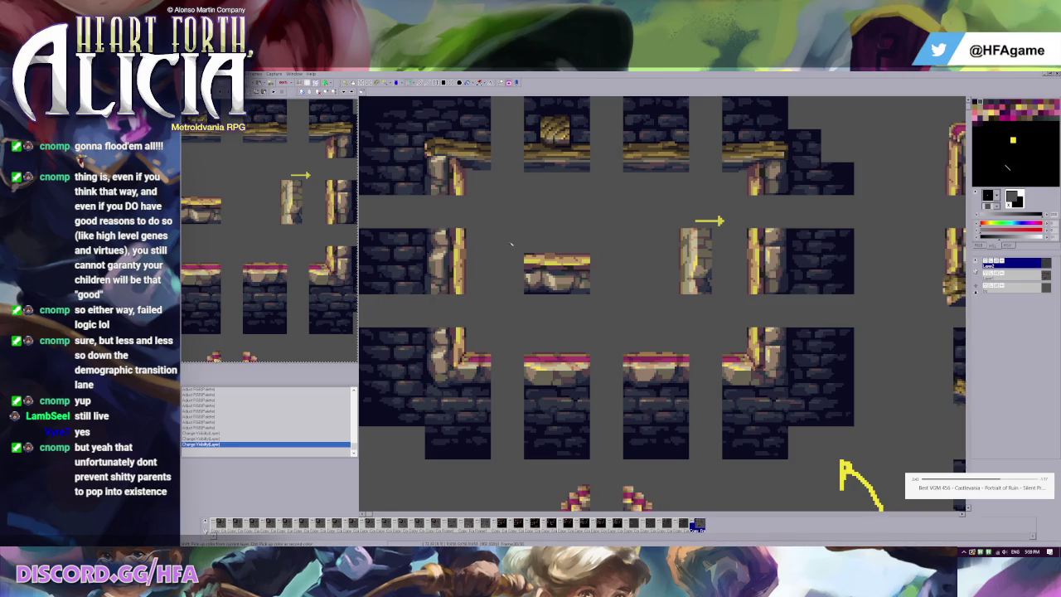
Flip between frames to compare, ending on the cave tileset frame.
{"action": "key", "text": "Left"}
{"action": "key", "text": "Right"}
{"action": "key", "text": "Left"}
{"action": "key", "text": "Right"}
{"action": "key", "text": "Left"}
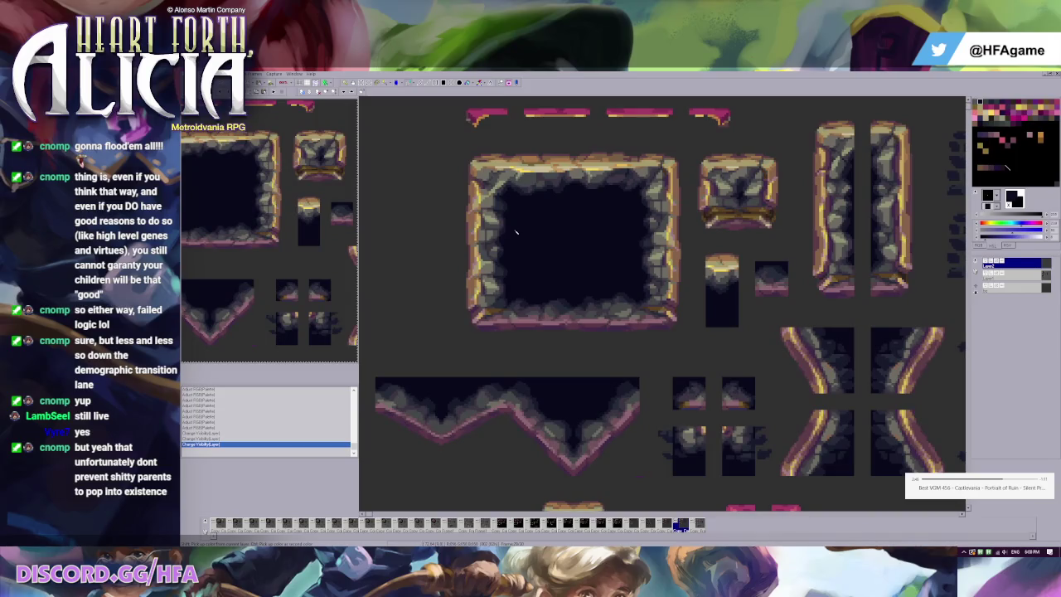
Paste the pillar piece and move it to empty space right of the pink slopes.
{"action": "key", "text": "ctrl+v"}
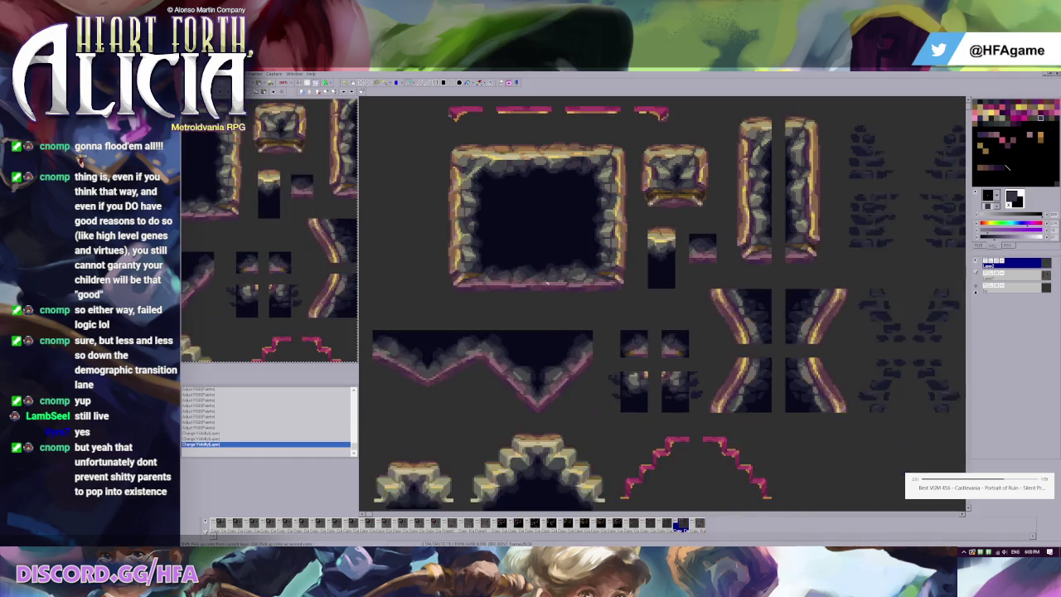
{"action": "mouse_move", "coordinate": [641, 234]}
{"action": "left_mouse_down"}
{"action": "mouse_move", "coordinate": [462, 234]}
{"action": "mouse_move", "coordinate": [651, 271]}
{"action": "left_mouse_up"}
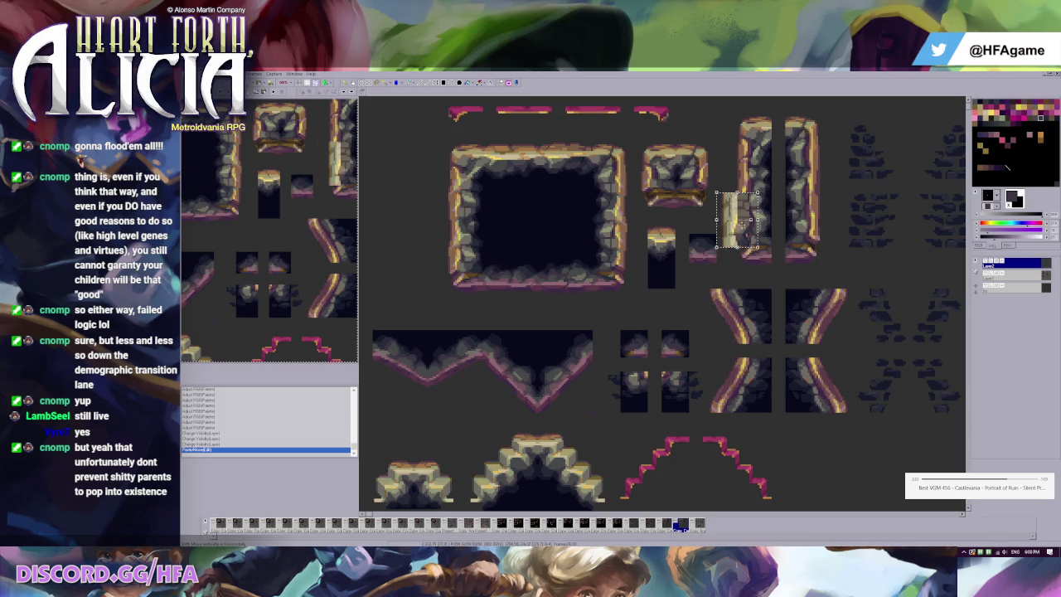
{"action": "scroll", "coordinate": [652, 272], "scroll_direction": "down", "scroll_amount": 1}
{"action": "left_click_drag", "start_coordinate": [651, 271], "coordinate": [751, 395]}
Toggle a layer's visibility and make layer 2 the active layer.
{"action": "scroll", "coordinate": [488, 142], "scroll_direction": "down", "scroll_amount": 1}
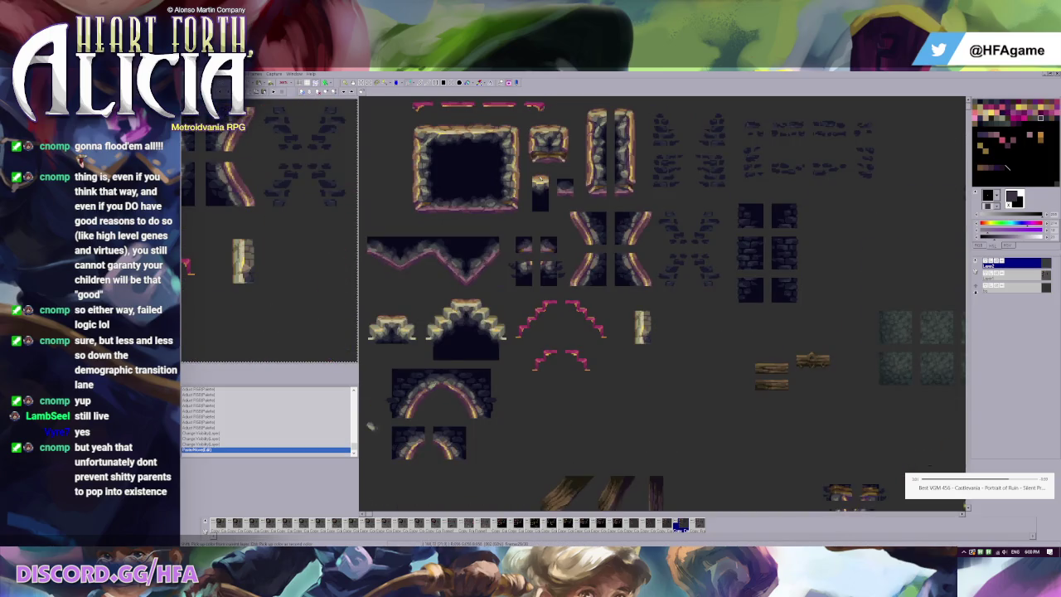
{"action": "scroll", "coordinate": [442, 390], "scroll_direction": "up", "scroll_amount": 2}
{"action": "scroll", "coordinate": [442, 389], "scroll_direction": "down", "scroll_amount": 2}
{"action": "scroll", "coordinate": [526, 298], "scroll_direction": "up", "scroll_amount": 3}
{"action": "scroll", "coordinate": [554, 315], "scroll_direction": "up", "scroll_amount": 1}
{"action": "left_click", "coordinate": [985, 262]}
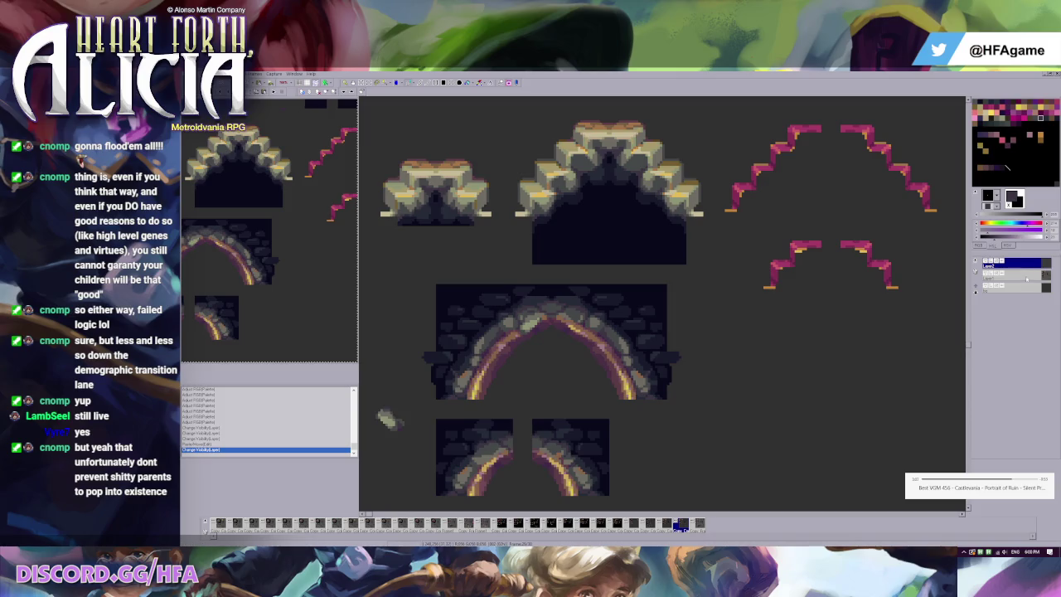
{"action": "left_click", "coordinate": [999, 273]}
Paste the piece over the top of the lower arch, comparing with undo and redo.
{"action": "key", "text": "ctrl+v"}
{"action": "left_click_drag", "start_coordinate": [572, 348], "coordinate": [538, 336]}
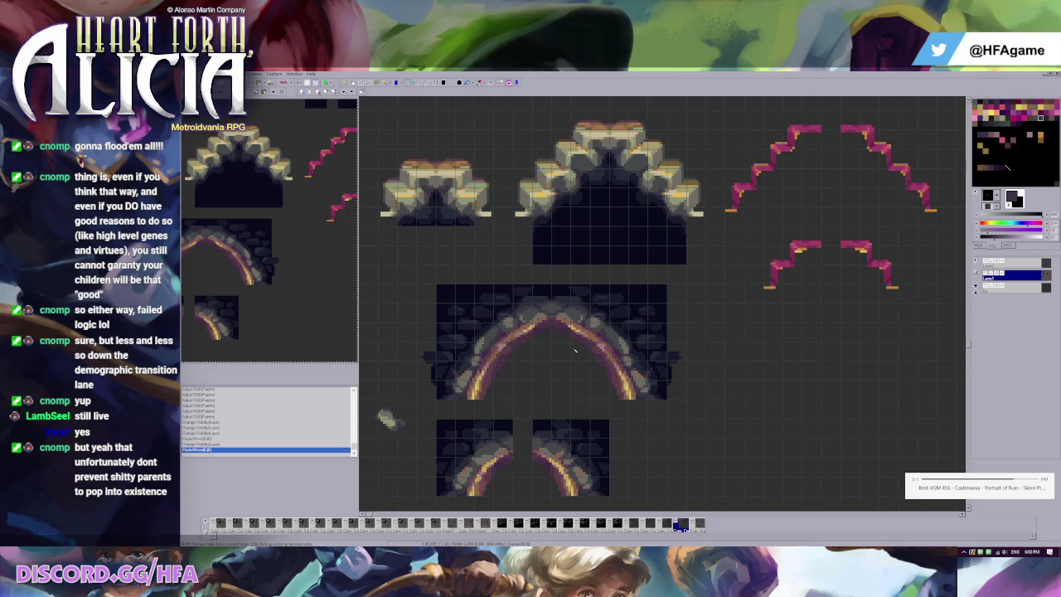
{"action": "scroll", "coordinate": [591, 353], "scroll_direction": "down", "scroll_amount": 1}
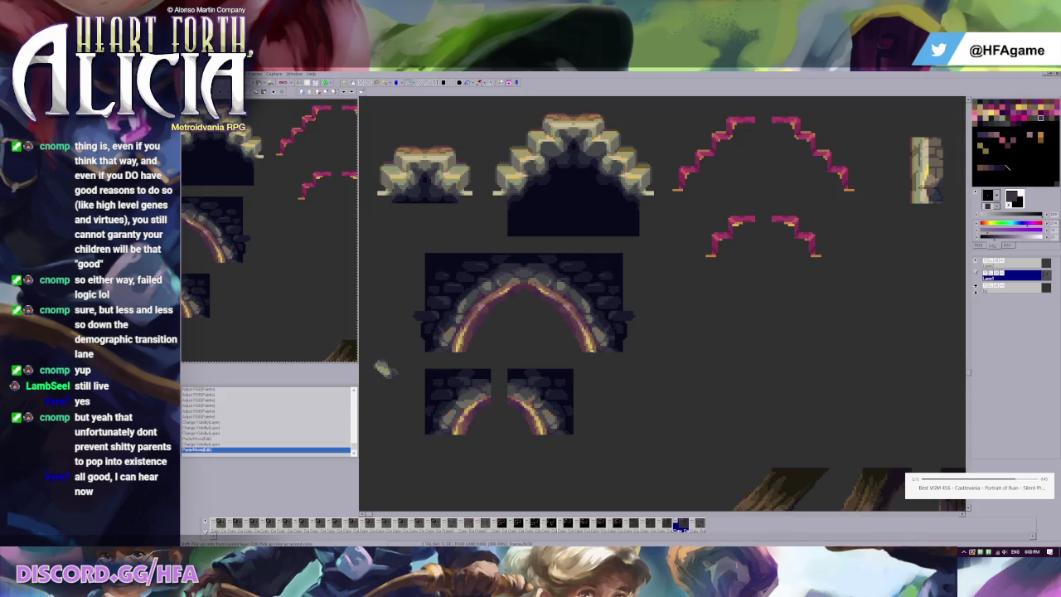
{"action": "key", "text": "ctrl+z"}
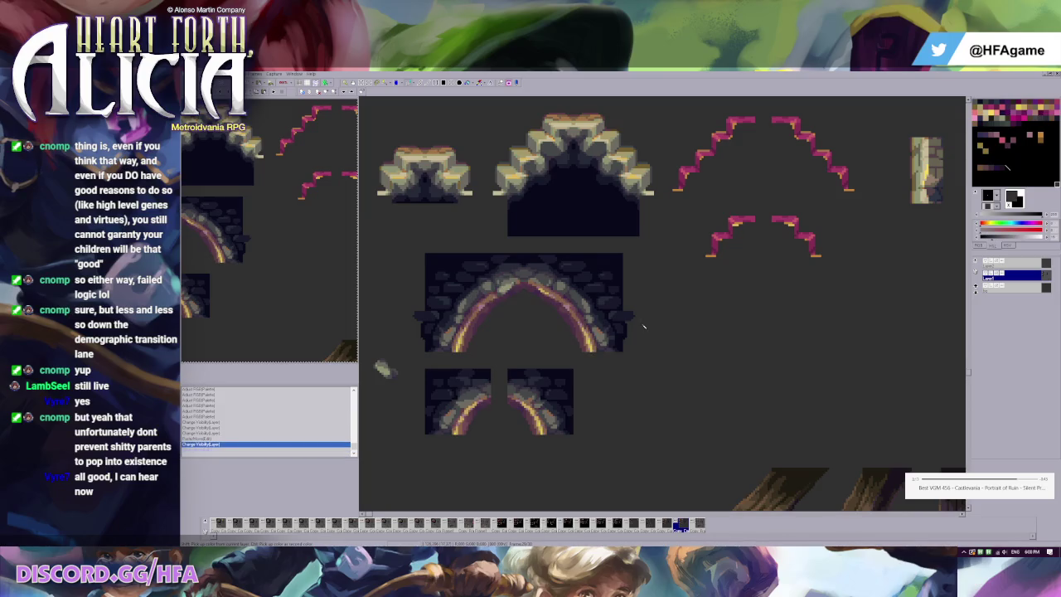
{"action": "key", "text": "ctrl+y"}
Nudge a palette colour's RGB sliders, then undo the palette change.
{"action": "scroll", "coordinate": [643, 326], "scroll_direction": "up", "scroll_amount": 1}
{"action": "scroll", "coordinate": [638, 315], "scroll_direction": "up", "scroll_amount": 1}
{"action": "scroll", "coordinate": [632, 307], "scroll_direction": "up", "scroll_amount": 1}
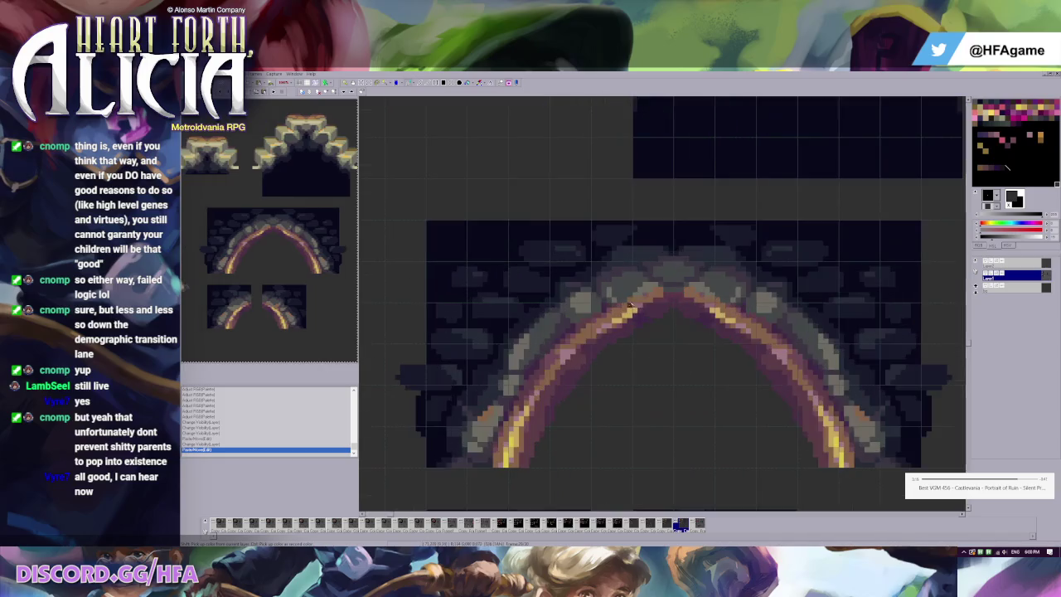
{"action": "scroll", "coordinate": [580, 257], "scroll_direction": "down", "scroll_amount": 3}
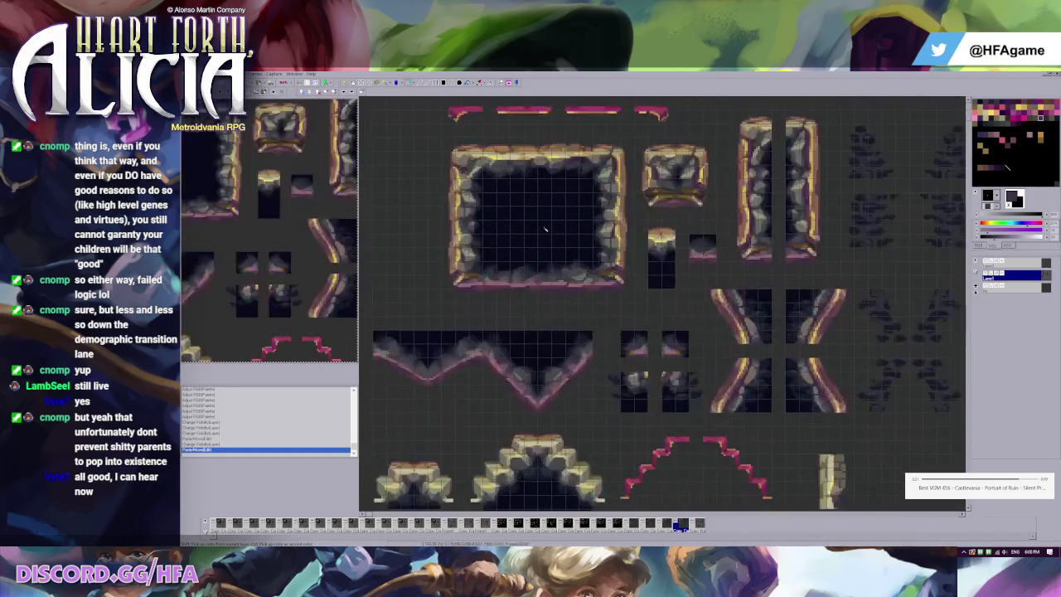
{"action": "scroll", "coordinate": [546, 229], "scroll_direction": "up", "scroll_amount": 1}
{"action": "scroll", "coordinate": [564, 219], "scroll_direction": "up", "scroll_amount": 1}
{"action": "scroll", "coordinate": [580, 212], "scroll_direction": "up", "scroll_amount": 1}
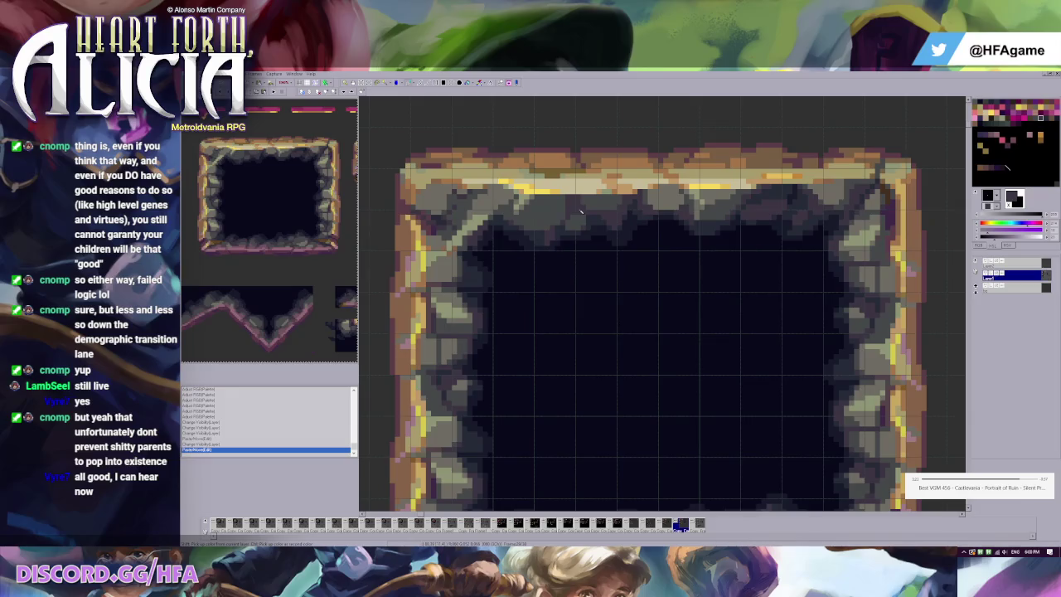
{"action": "left_click_drag", "start_coordinate": [1018, 224], "coordinate": [1021, 223]}
{"action": "left_click_drag", "start_coordinate": [986, 228], "coordinate": [989, 229]}
{"action": "key", "text": "ctrl+z"}
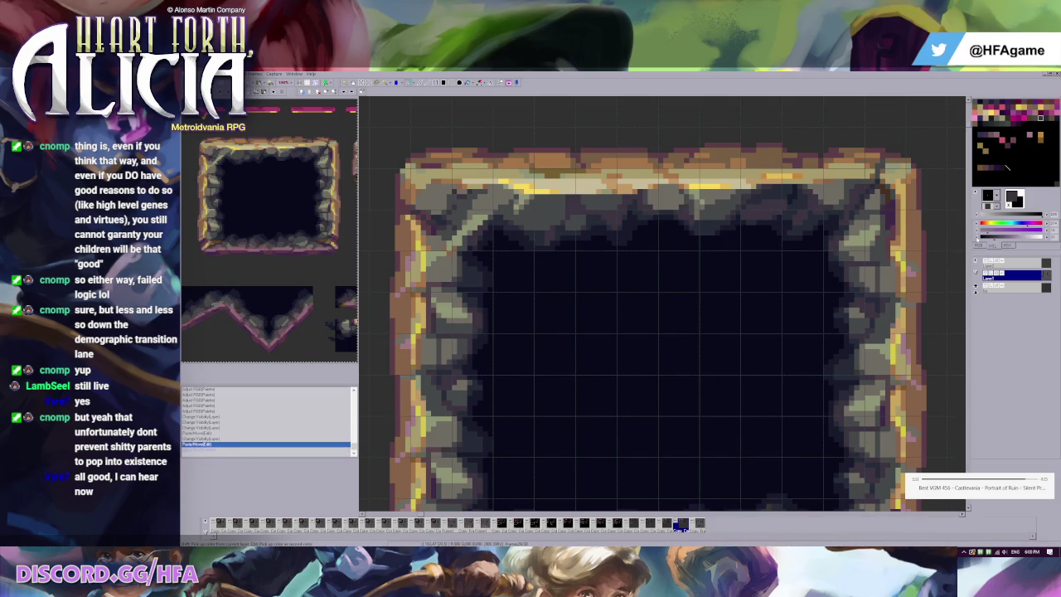
Redo the palette RGB adjustment and zoom in on the small column tile.
{"action": "key", "text": "ctrl+y"}
{"action": "scroll", "coordinate": [630, 274], "scroll_direction": "down", "scroll_amount": 1}
{"action": "scroll", "coordinate": [643, 281], "scroll_direction": "down", "scroll_amount": 1}
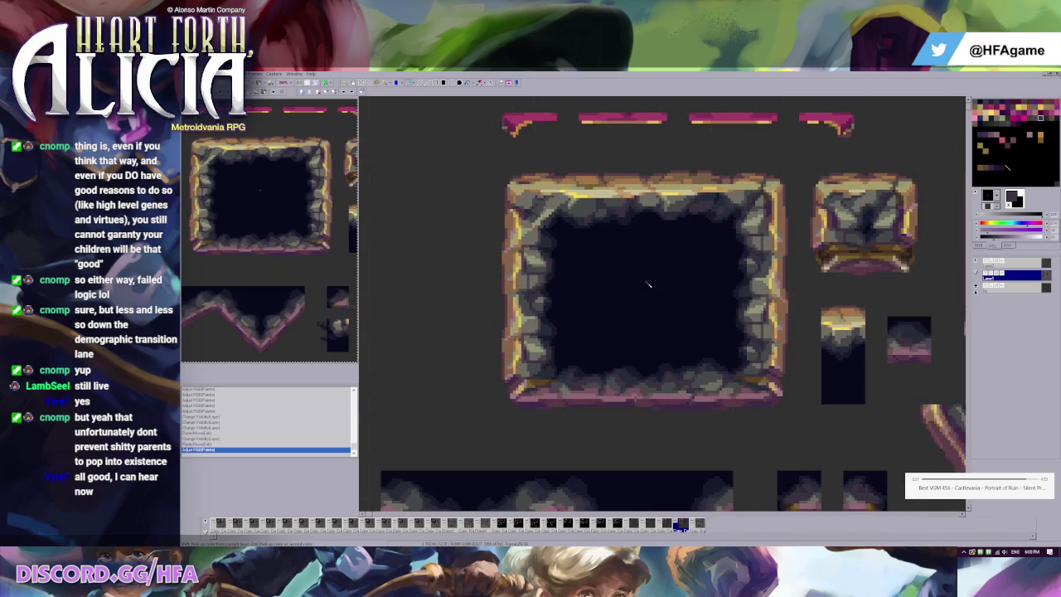
{"action": "scroll", "coordinate": [648, 284], "scroll_direction": "up", "scroll_amount": 1}
{"action": "scroll", "coordinate": [648, 284], "scroll_direction": "up", "scroll_amount": 1}
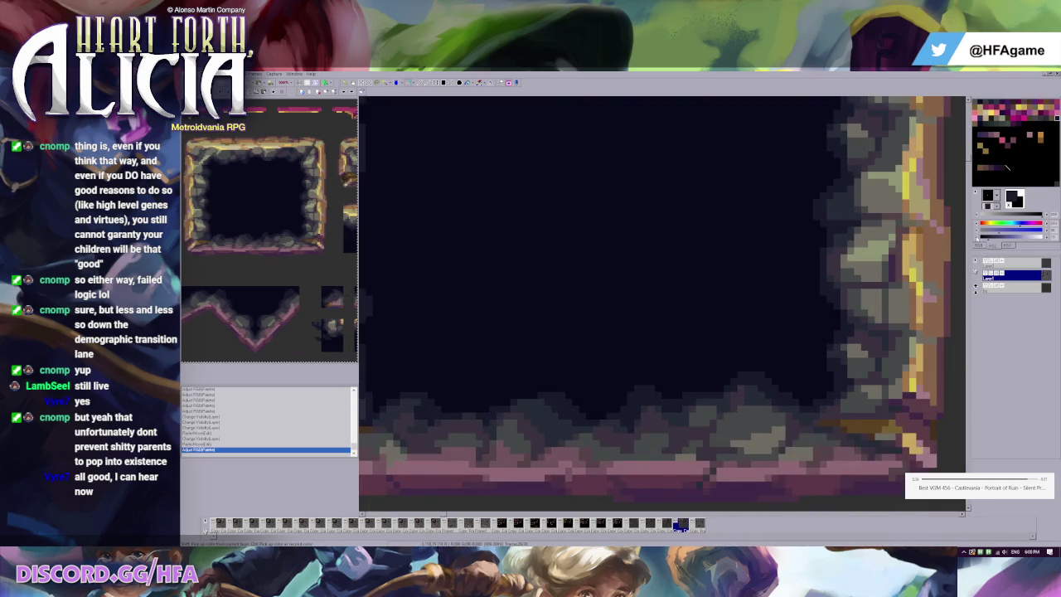
{"action": "scroll", "coordinate": [611, 218], "scroll_direction": "down", "scroll_amount": 2}
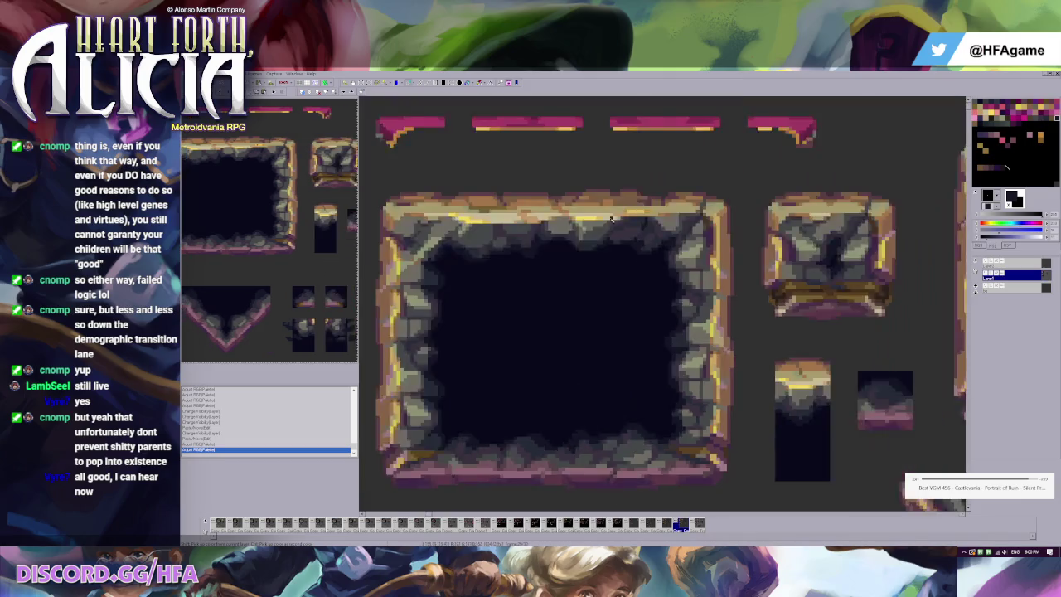
{"action": "scroll", "coordinate": [622, 249], "scroll_direction": "down", "scroll_amount": 1}
{"action": "scroll", "coordinate": [634, 274], "scroll_direction": "down", "scroll_amount": 1}
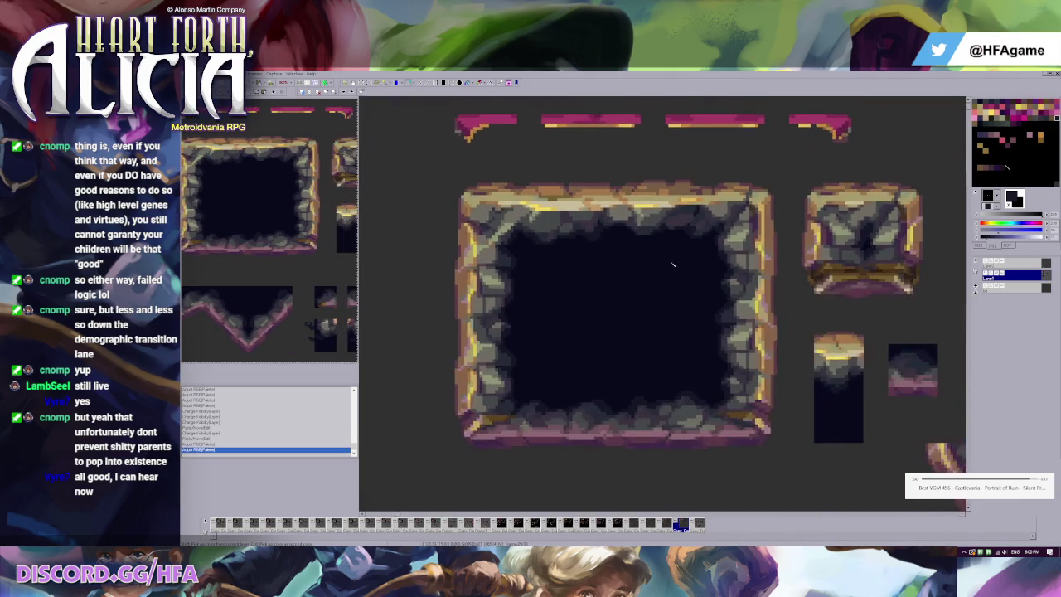
{"action": "scroll", "coordinate": [673, 263], "scroll_direction": "up", "scroll_amount": 1}
{"action": "scroll", "coordinate": [667, 290], "scroll_direction": "up", "scroll_amount": 1}
{"action": "scroll", "coordinate": [662, 327], "scroll_direction": "up", "scroll_amount": 2}
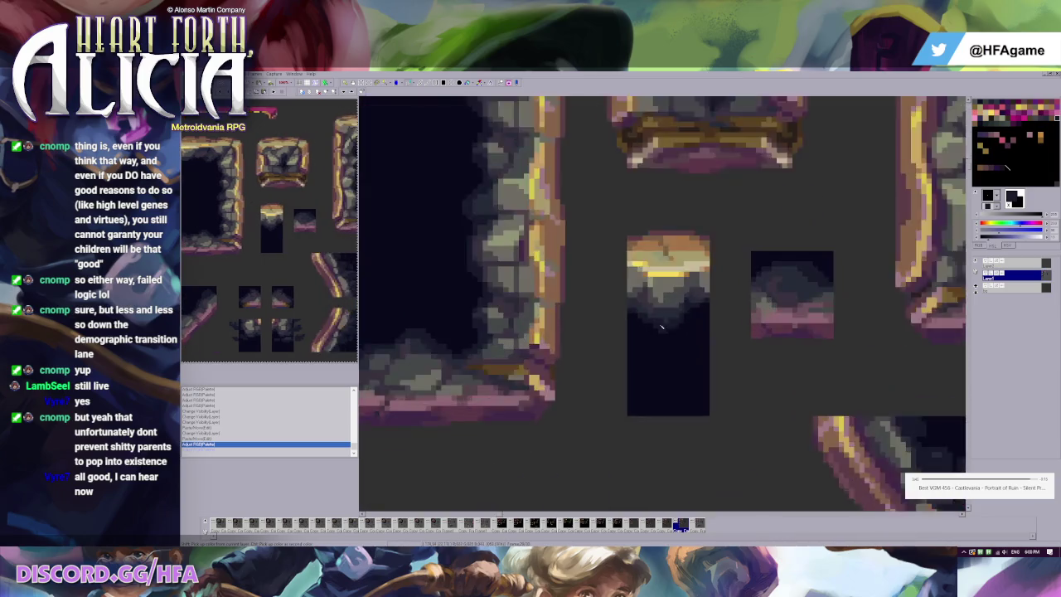
{"action": "scroll", "coordinate": [662, 327], "scroll_direction": "up", "scroll_amount": 1}
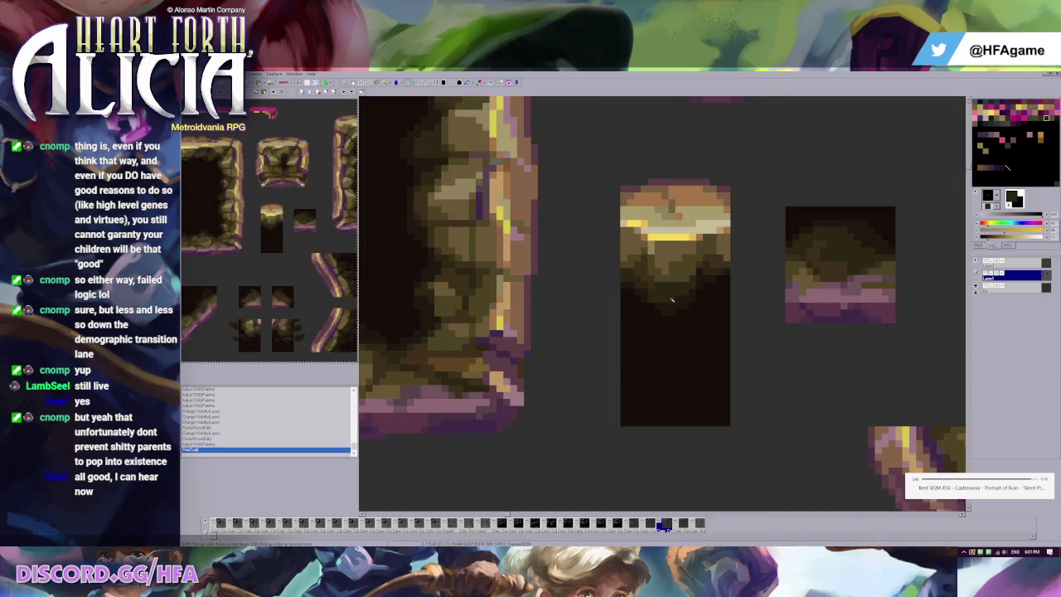
Paint dark shading pixels beneath the column tile's gold cap using both colours.
{"action": "left_click", "coordinate": [675, 302]}
{"action": "left_click", "coordinate": [655, 301]}
{"action": "right_click", "coordinate": [667, 271]}
{"action": "left_click", "coordinate": [666, 271]}
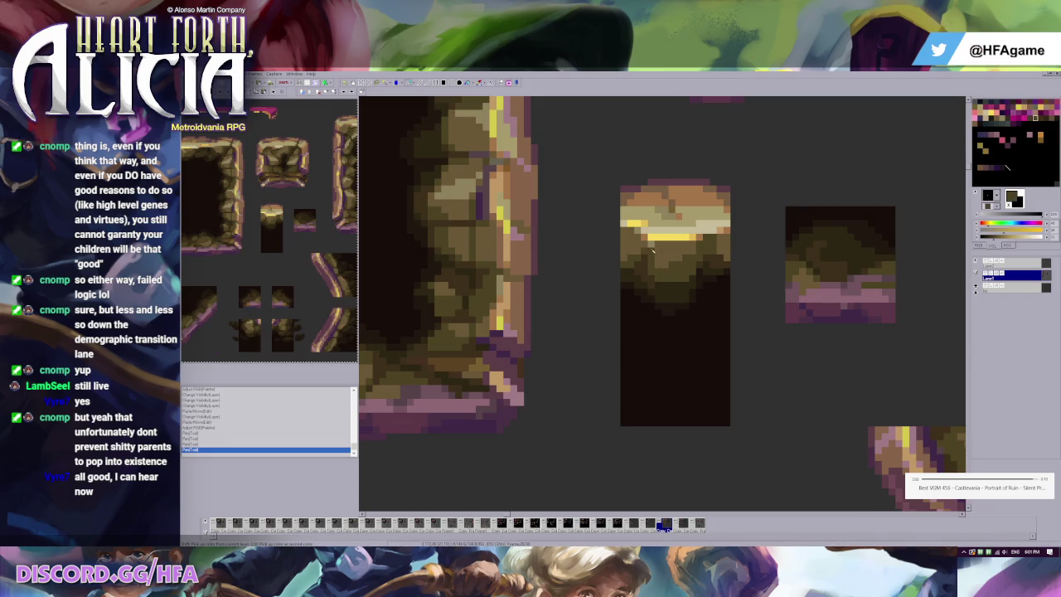
{"action": "left_click", "coordinate": [678, 300]}
{"action": "left_click", "coordinate": [685, 300]}
{"action": "left_click", "coordinate": [685, 259]}
{"action": "left_click", "coordinate": [685, 265]}
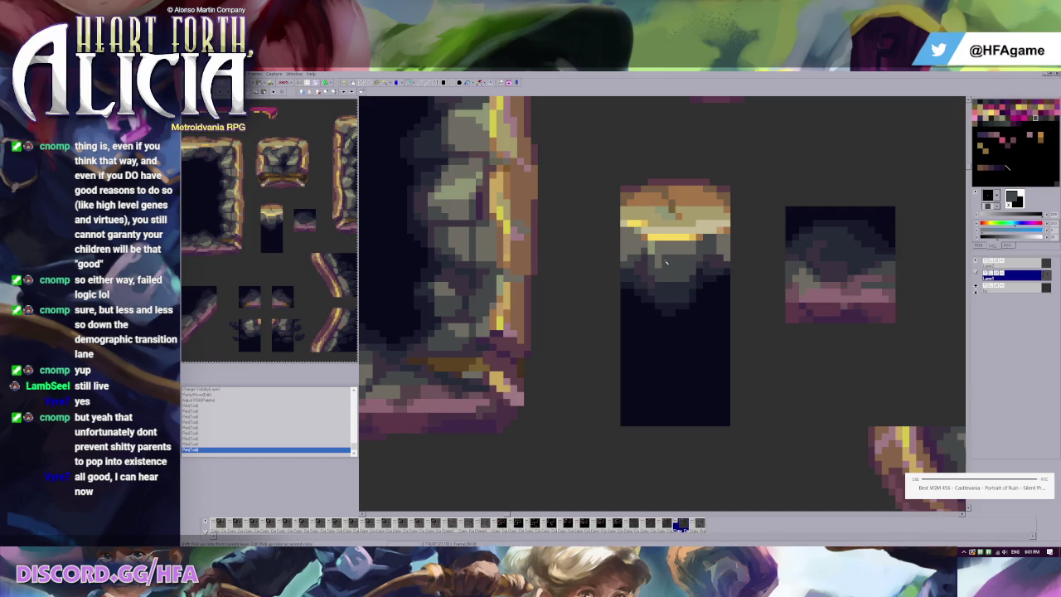
{"action": "left_click", "coordinate": [686, 265]}
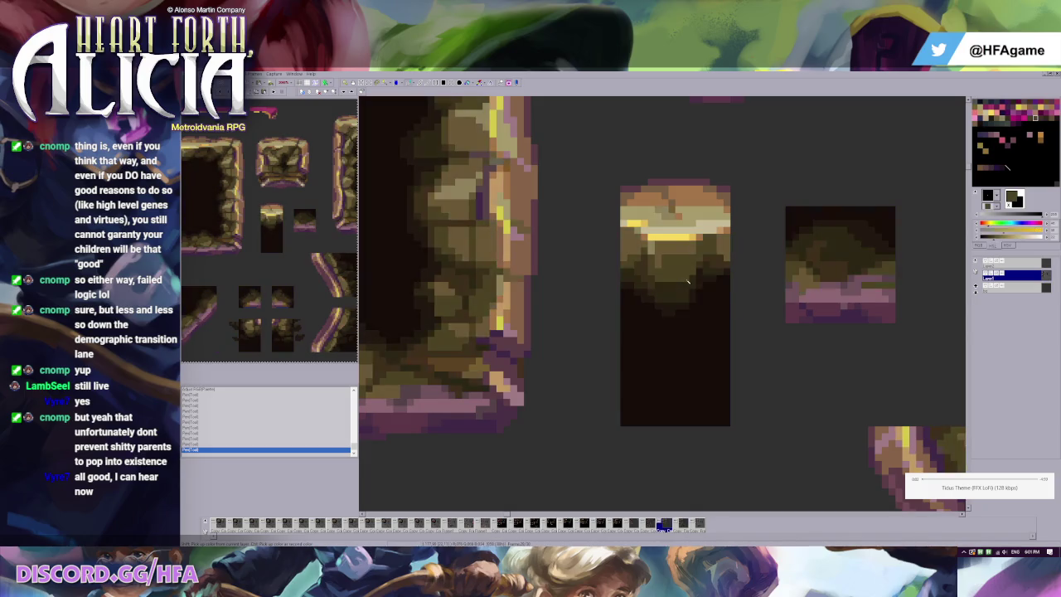
{"action": "scroll", "coordinate": [688, 282], "scroll_direction": "down", "scroll_amount": 2}
{"action": "scroll", "coordinate": [664, 274], "scroll_direction": "down", "scroll_amount": 1}
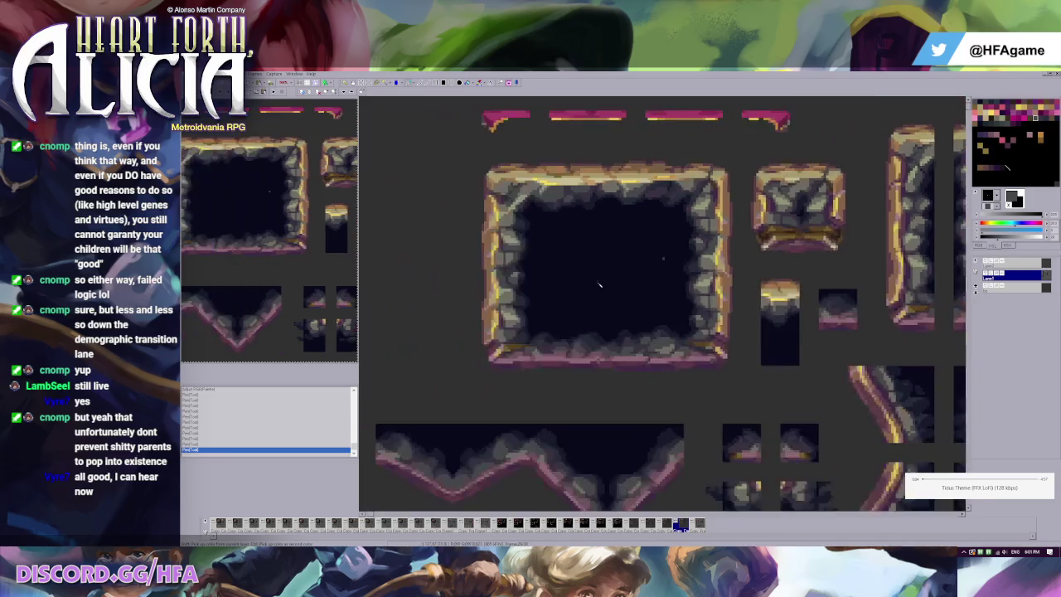
Select a pillar tile block and paste it onto the sheet, shifted slightly right.
{"action": "scroll", "coordinate": [636, 265], "scroll_direction": "down", "scroll_amount": 1}
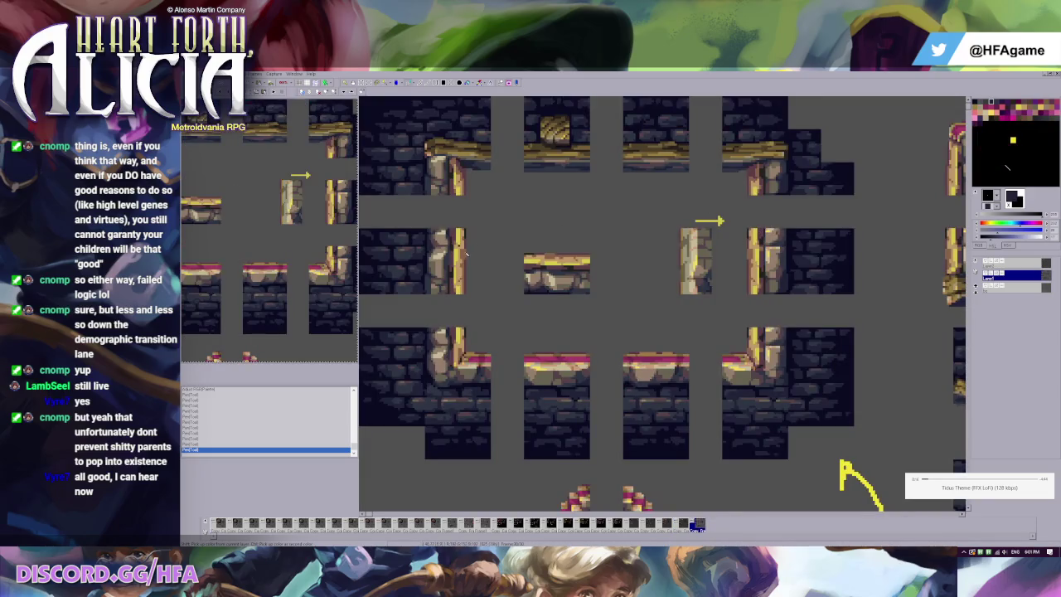
{"action": "mouse_move", "coordinate": [408, 227]}
{"action": "left_mouse_down"}
{"action": "mouse_move", "coordinate": [491, 293]}
{"action": "mouse_move", "coordinate": [504, 286]}
{"action": "left_mouse_up"}
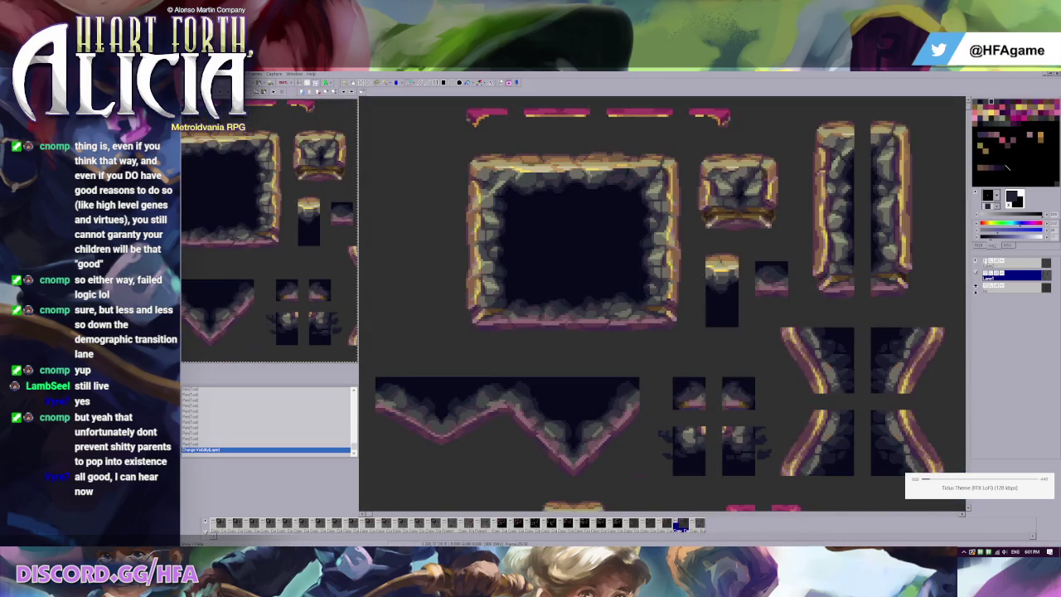
{"action": "key", "text": "ctrl+v"}
{"action": "left_click_drag", "start_coordinate": [449, 275], "coordinate": [483, 275]}
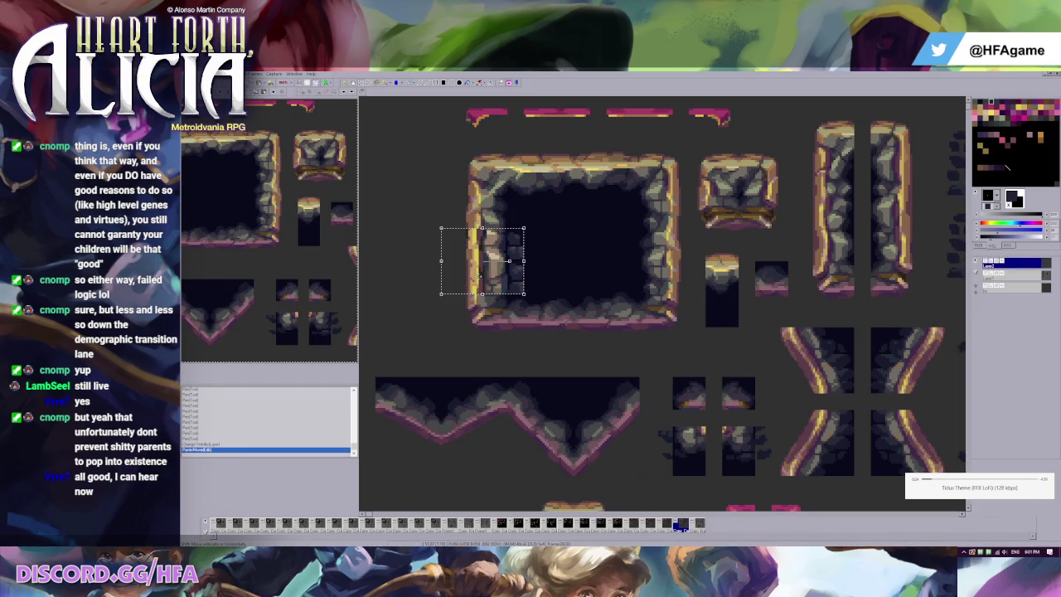
{"action": "key", "text": "Return"}
Undo the pasted pillar tile block.
{"action": "scroll", "coordinate": [523, 263], "scroll_direction": "up", "scroll_amount": 1}
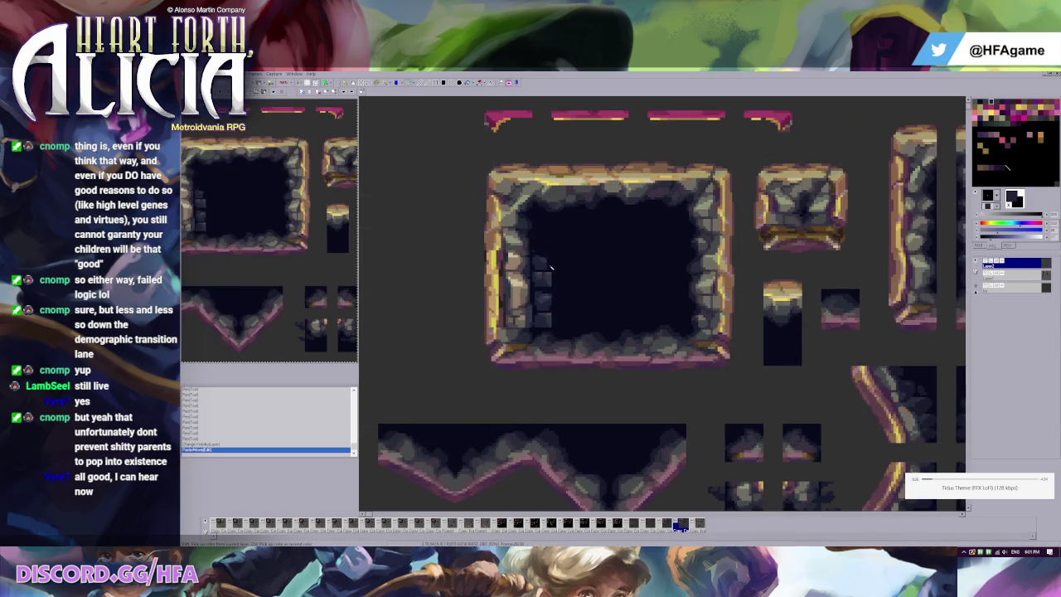
{"action": "scroll", "coordinate": [497, 249], "scroll_direction": "down", "scroll_amount": 1}
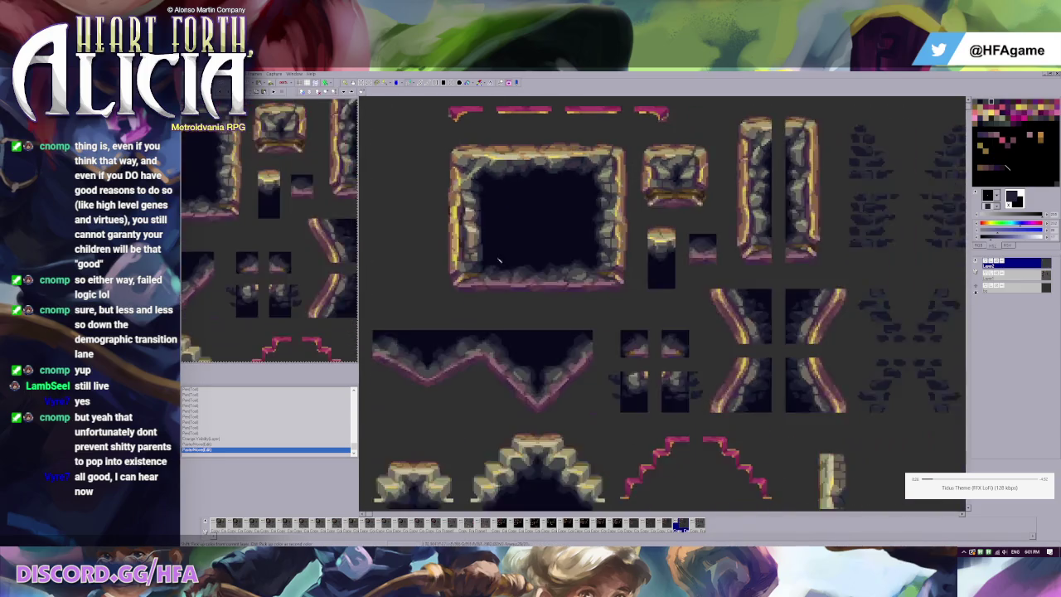
{"action": "scroll", "coordinate": [468, 241], "scroll_direction": "up", "scroll_amount": 1}
{"action": "key", "text": "ctrl+z"}
{"action": "scroll", "coordinate": [477, 242], "scroll_direction": "down", "scroll_amount": 1}
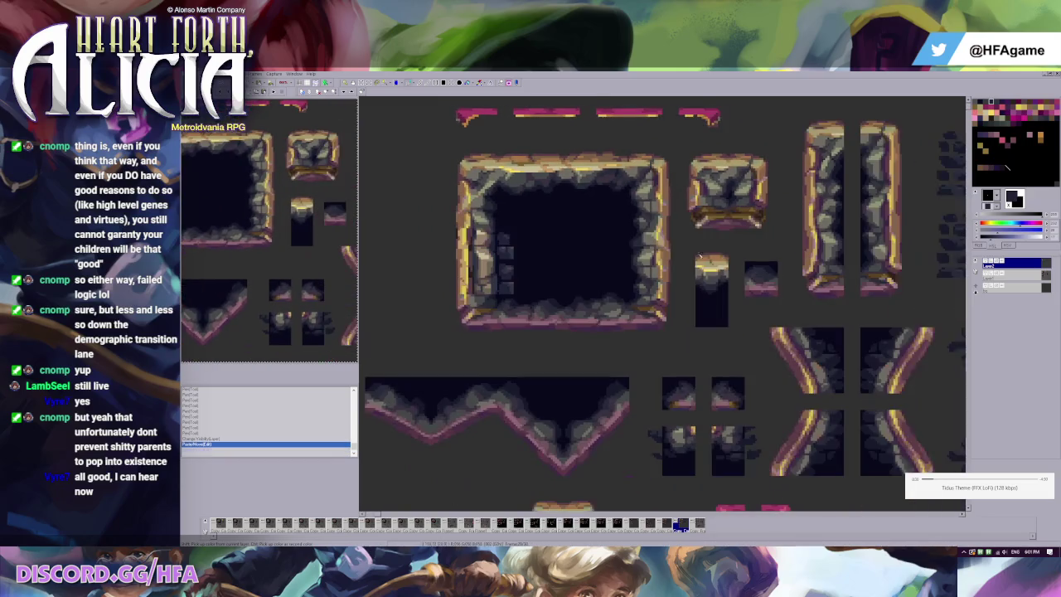
{"action": "key", "text": "ctrl+z"}
Paste the tile block inside the stone frame, remove it, and pick the frame edge's brown.
{"action": "key", "text": "ctrl+v"}
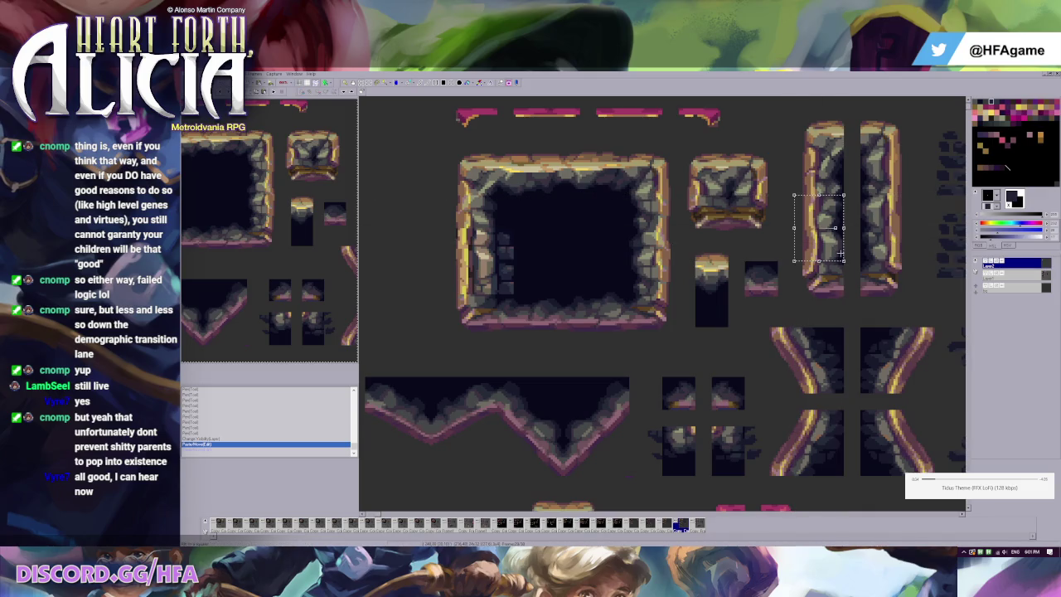
{"action": "key", "text": "ctrl+z"}
{"action": "scroll", "coordinate": [572, 290], "scroll_direction": "up", "scroll_amount": 1}
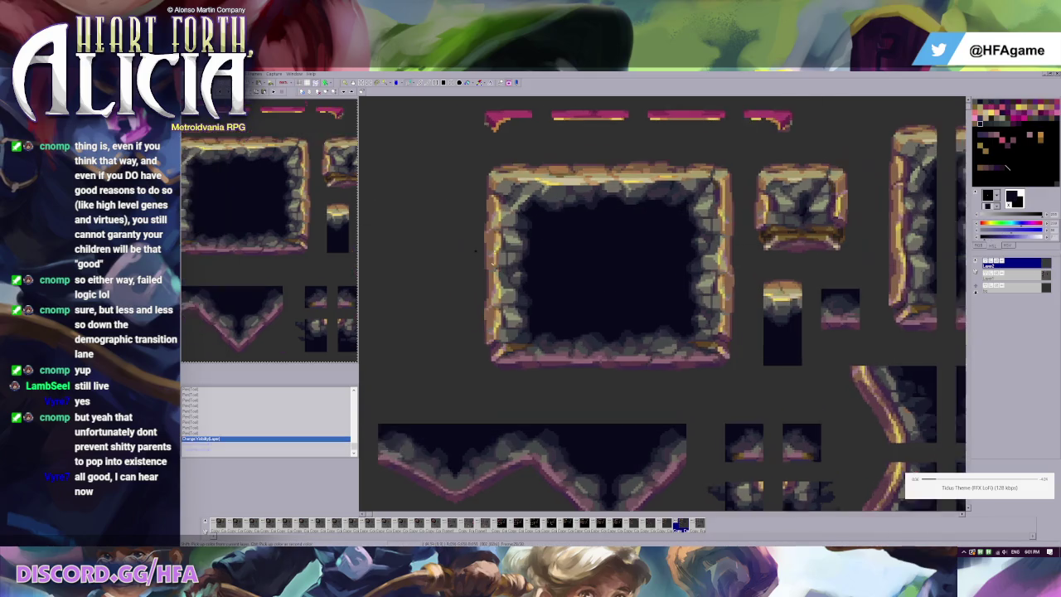
{"action": "scroll", "coordinate": [589, 315], "scroll_direction": "up", "scroll_amount": 1}
{"action": "scroll", "coordinate": [588, 316], "scroll_direction": "up", "scroll_amount": 1}
{"action": "left_click", "coordinate": [588, 315]}
Show the pixel grid over the tiles.
{"action": "key", "text": "ctrl+g"}
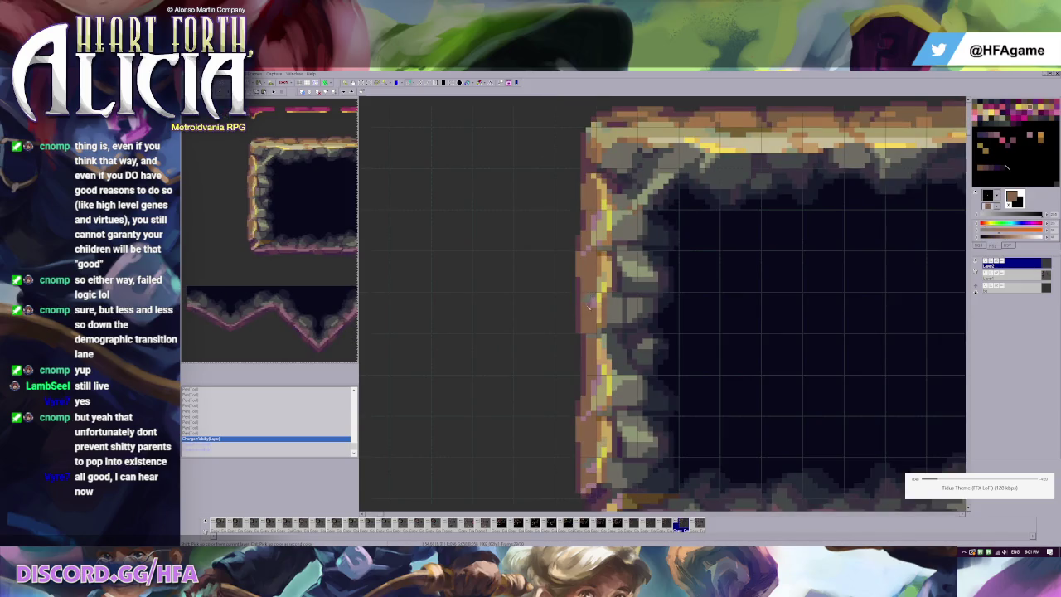
{"action": "scroll", "coordinate": [591, 305], "scroll_direction": "down", "scroll_amount": 1}
{"action": "scroll", "coordinate": [598, 322], "scroll_direction": "up", "scroll_amount": 1}
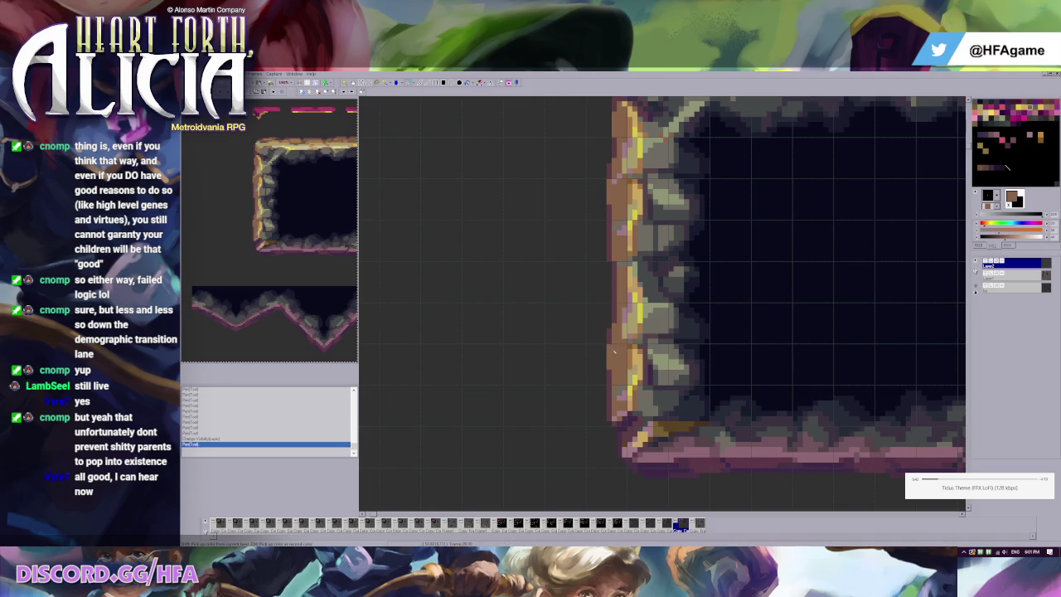
{"action": "scroll", "coordinate": [597, 315], "scroll_direction": "down", "scroll_amount": 1}
Step through the other tile sheets and back.
{"action": "key", "text": "ctrl+Tab"}
{"action": "key", "text": "ctrl+Tab"}
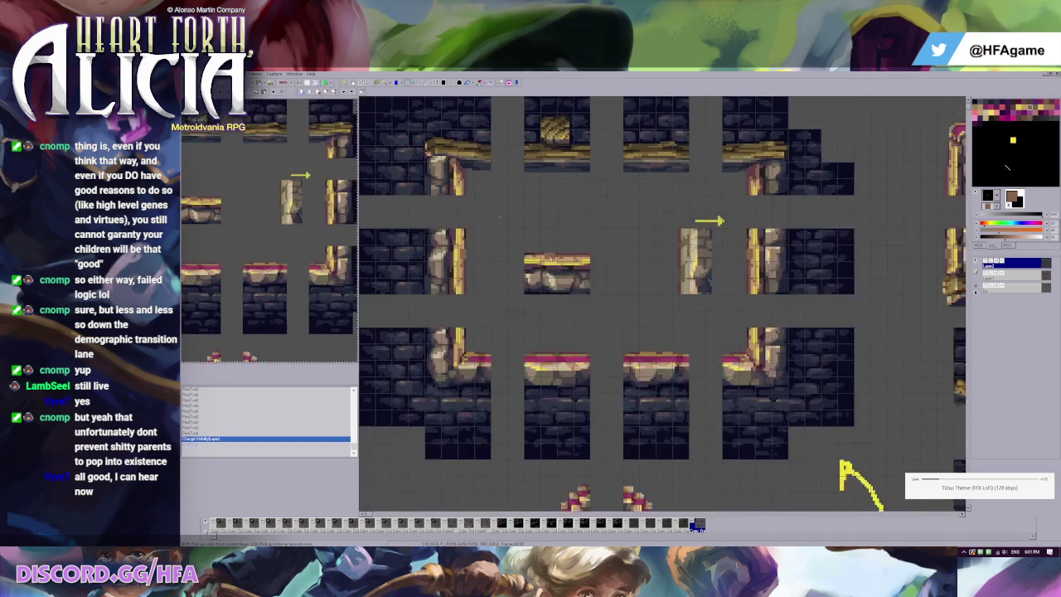
{"action": "key", "text": "ctrl+Tab"}
{"action": "key", "text": "ctrl+Tab"}
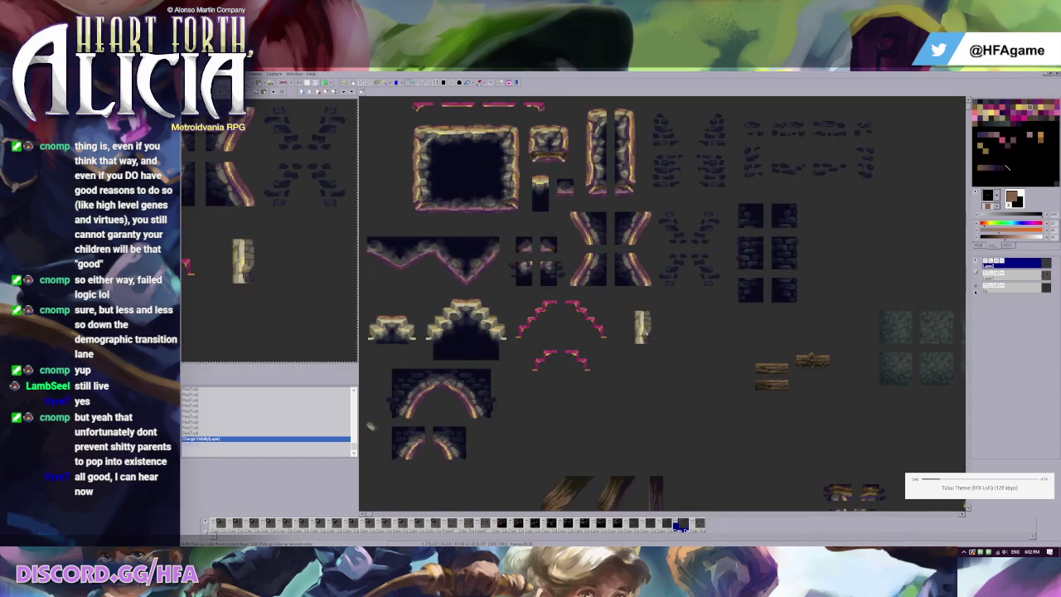
{"action": "key", "text": "ctrl+Tab"}
{"action": "key", "text": "ctrl+Tab"}
{"action": "key", "text": "ctrl+Tab"}
{"action": "key", "text": "ctrl+Tab"}
{"action": "key", "text": "ctrl+Tab"}
{"action": "key", "text": "ctrl+Tab"}
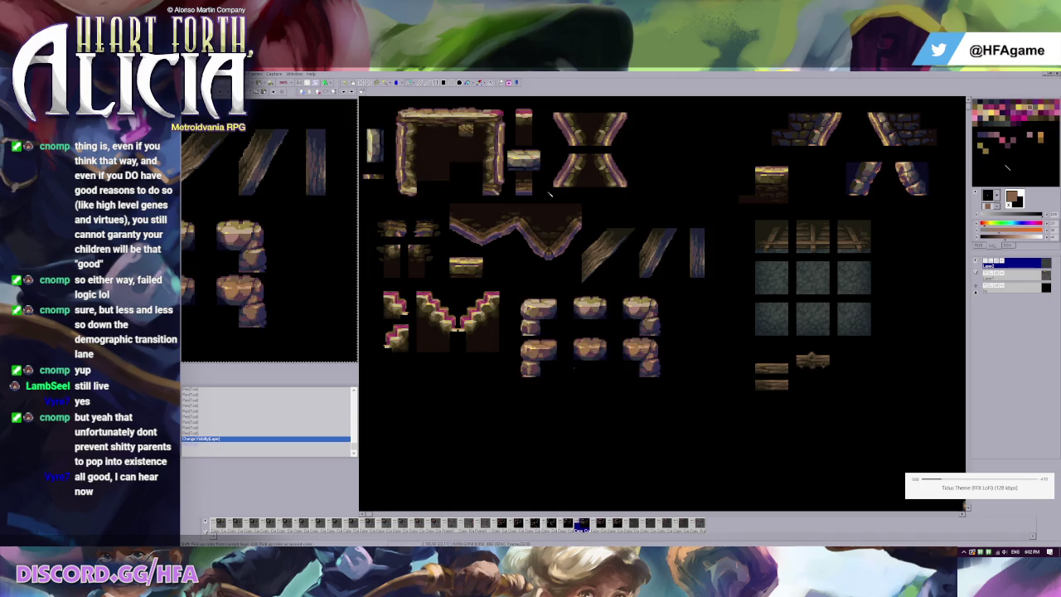
{"action": "scroll", "coordinate": [548, 192], "scroll_direction": "up", "scroll_amount": 1}
{"action": "scroll", "coordinate": [572, 224], "scroll_direction": "up", "scroll_amount": 1}
{"action": "scroll", "coordinate": [592, 259], "scroll_direction": "up", "scroll_amount": 1}
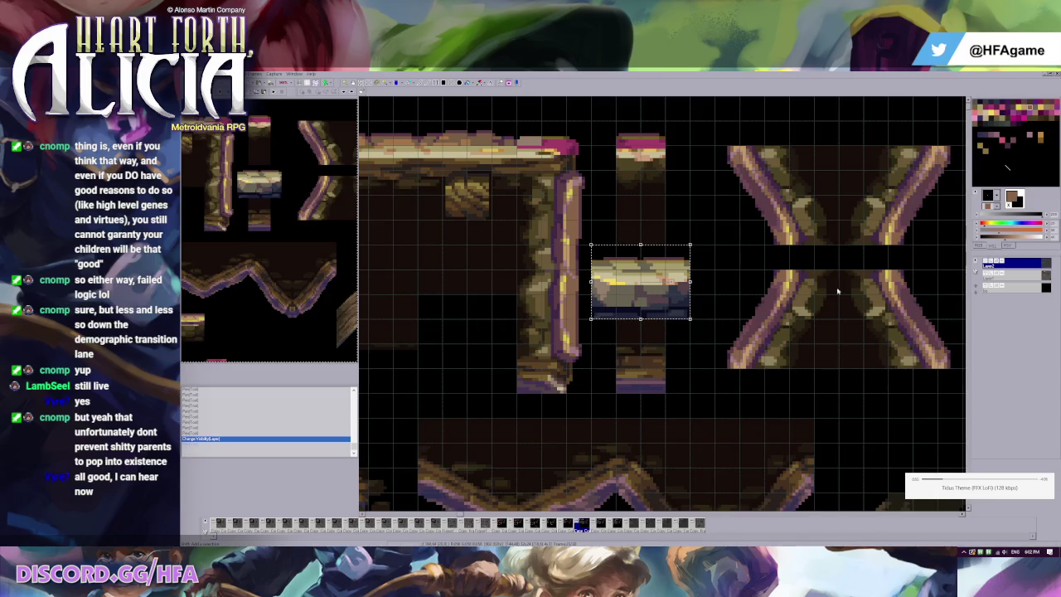
Make Layer1 the active layer and step forward to the stone frame sheet.
{"action": "key", "text": "ctrl+Down"}
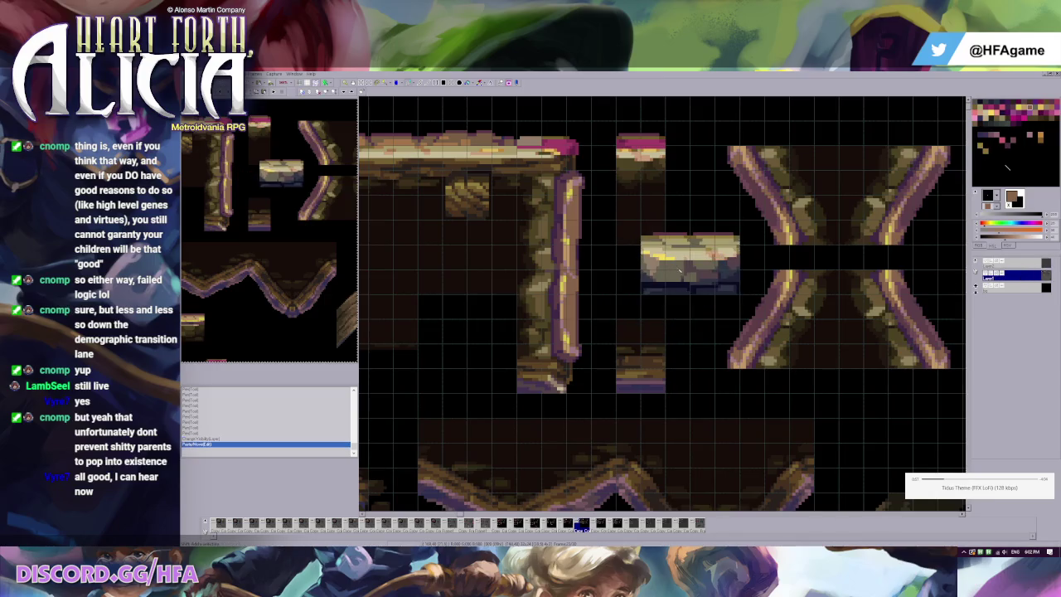
{"action": "key", "text": "Left"}
{"action": "key", "text": "Left"}
{"action": "key", "text": "Left"}
{"action": "key", "text": "Right"}
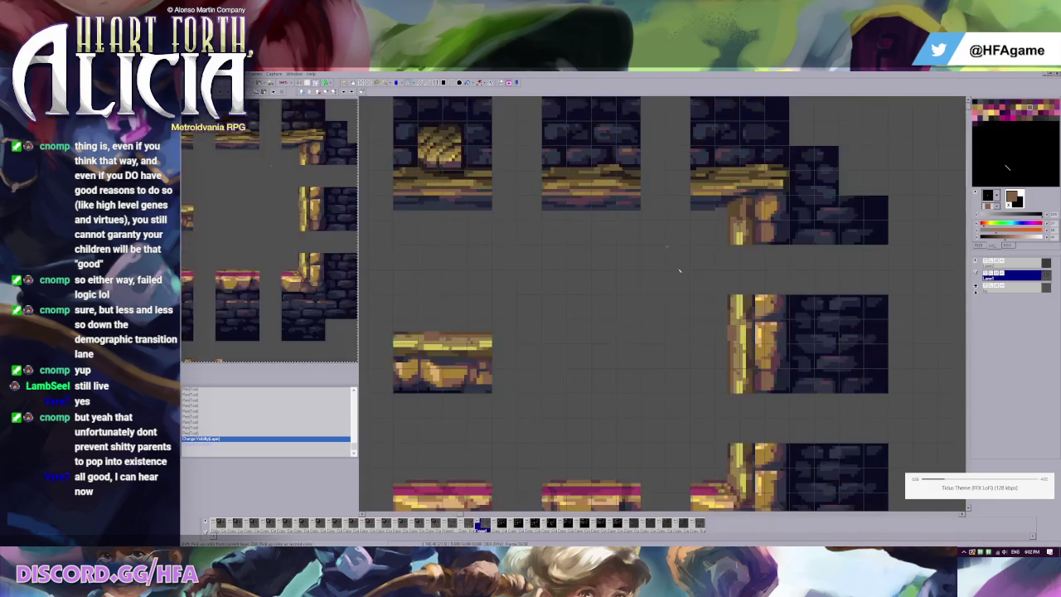
{"action": "key", "text": "Right"}
{"action": "key", "text": "Right"}
{"action": "key", "text": "Right"}
{"action": "key", "text": "Right"}
{"action": "key", "text": "Right"}
{"action": "key", "text": "Right"}
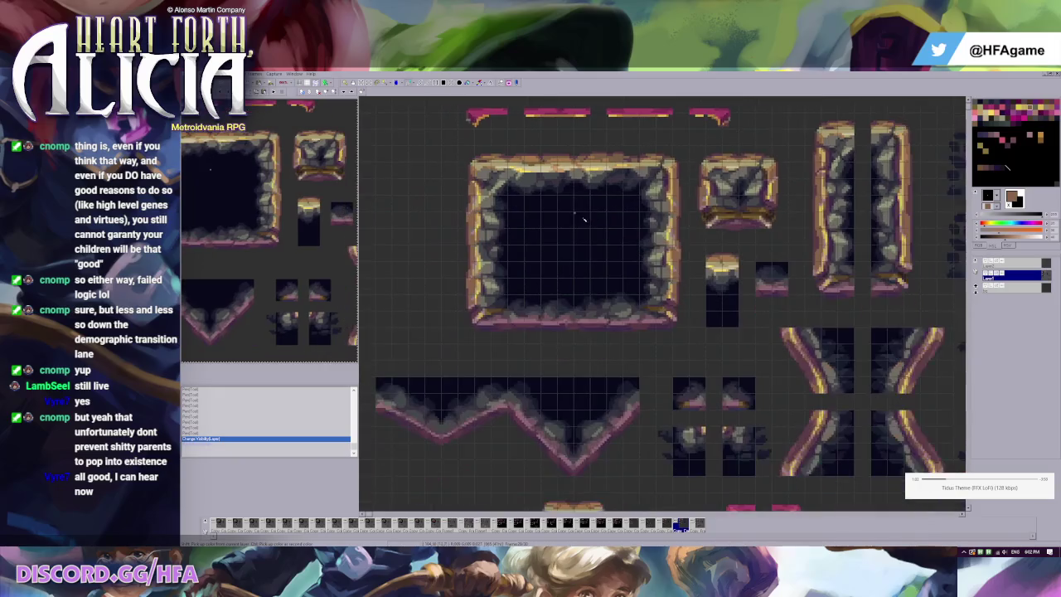
Paste the copied block onto the frame sheet and position it.
{"action": "key", "text": "ctrl+v"}
{"action": "left_click_drag", "start_coordinate": [688, 219], "coordinate": [539, 170]}
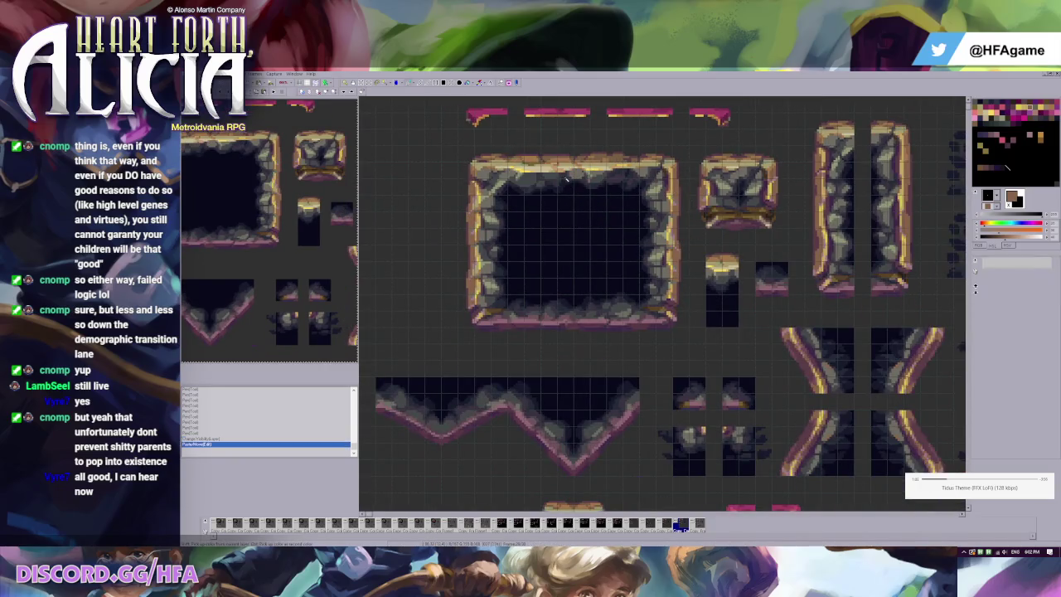
{"action": "scroll", "coordinate": [661, 201], "scroll_direction": "up", "scroll_amount": 1}
{"action": "scroll", "coordinate": [661, 201], "scroll_direction": "up", "scroll_amount": 1}
{"action": "scroll", "coordinate": [661, 201], "scroll_direction": "up", "scroll_amount": 1}
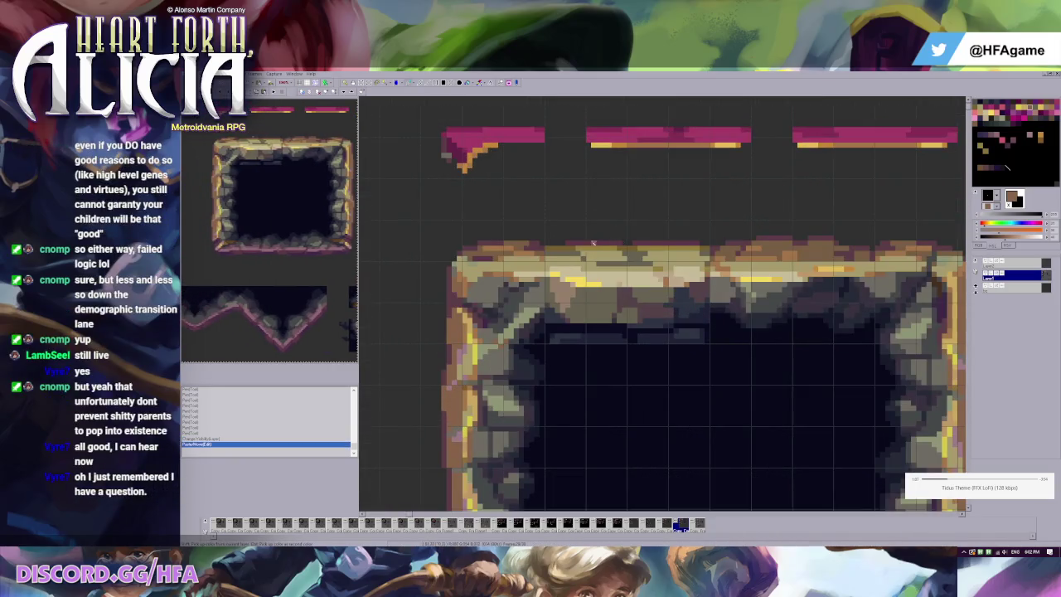
{"action": "key", "text": "ctrl+z"}
{"action": "key", "text": "ctrl+y"}
Select an area along the frame's top edge and remove the pasted block there.
{"action": "left_click_drag", "start_coordinate": [551, 223], "coordinate": [709, 261]}
{"action": "key", "text": "ctrl+z"}
{"action": "key", "text": "ctrl+y"}
{"action": "key", "text": "ctrl+z"}
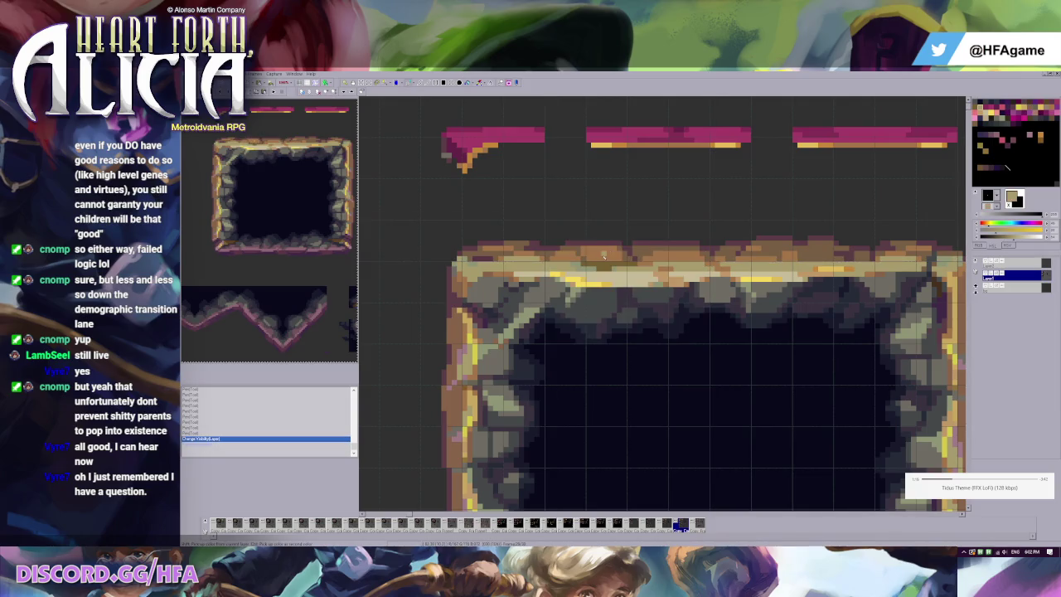
{"action": "key", "text": "ctrl+y"}
{"action": "key", "text": "ctrl+z"}
Flood-fill three patches along the frame's top edge with light tan.
{"action": "left_click", "coordinate": [581, 251]}
{"action": "left_click", "coordinate": [605, 250]}
{"action": "left_click", "coordinate": [672, 254]}
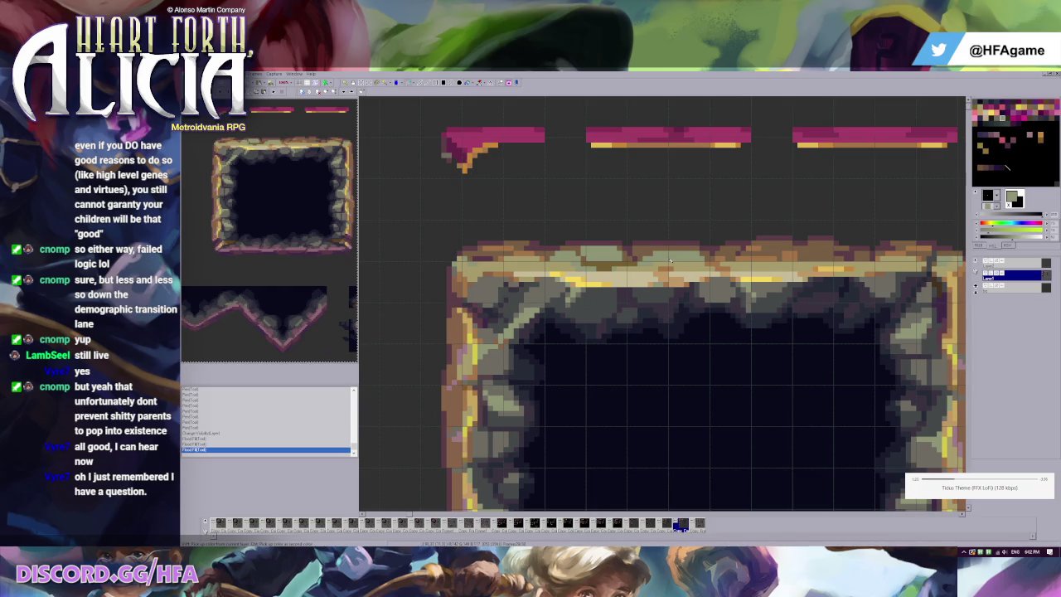
{"action": "key", "text": "ctrl+z"}
{"action": "key", "text": "ctrl+z"}
{"action": "key", "text": "ctrl+z"}
{"action": "key", "text": "ctrl+z"}
{"action": "key", "text": "ctrl+y"}
{"action": "key", "text": "ctrl+y"}
{"action": "key", "text": "ctrl+y"}
{"action": "key", "text": "ctrl+y"}
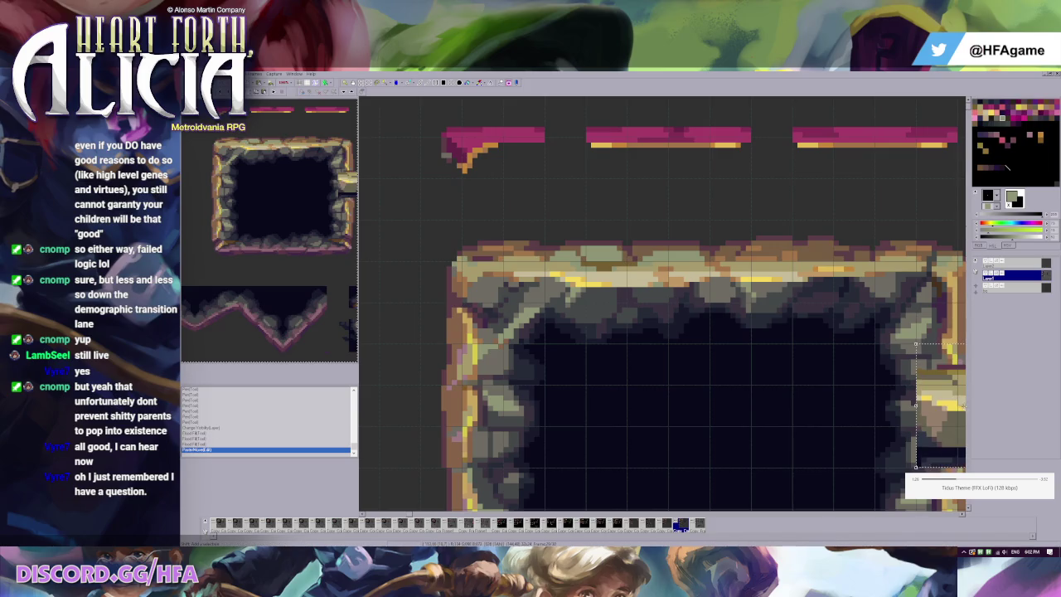
Try a pasted block over the frame's top-left, then discard it.
{"action": "key", "text": "ctrl+v"}
{"action": "left_click_drag", "start_coordinate": [773, 308], "coordinate": [498, 244]}
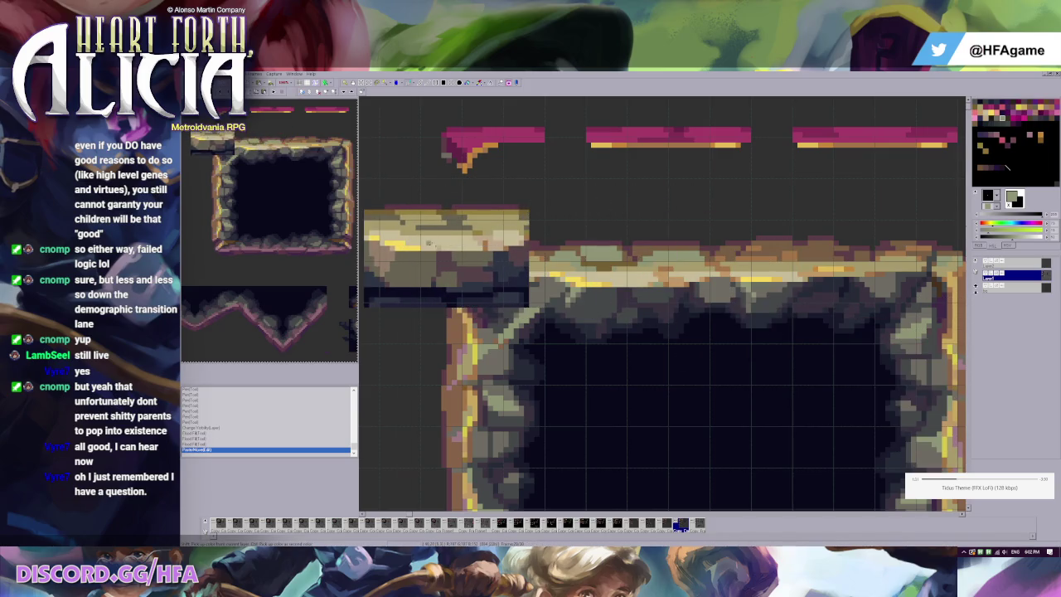
{"action": "key", "text": "ctrl+z"}
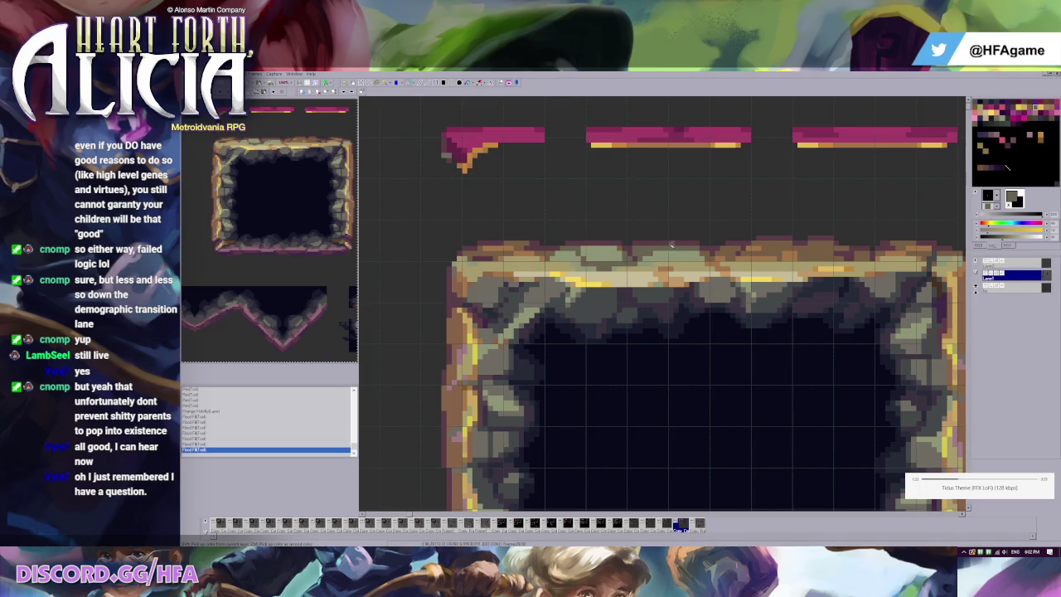
{"action": "scroll", "coordinate": [688, 240], "scroll_direction": "down", "scroll_amount": 1}
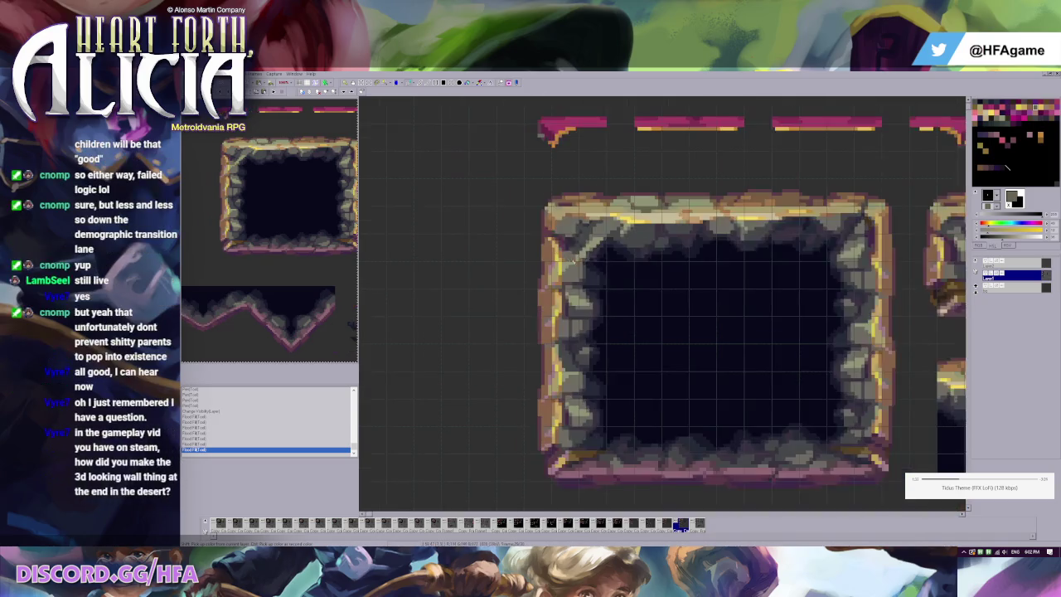
Undo the last lighter fill on the frame's top edge.
{"action": "scroll", "coordinate": [646, 242], "scroll_direction": "up", "scroll_amount": 1}
{"action": "scroll", "coordinate": [655, 237], "scroll_direction": "down", "scroll_amount": 1}
{"action": "scroll", "coordinate": [654, 231], "scroll_direction": "up", "scroll_amount": 1}
{"action": "scroll", "coordinate": [671, 265], "scroll_direction": "up", "scroll_amount": 1}
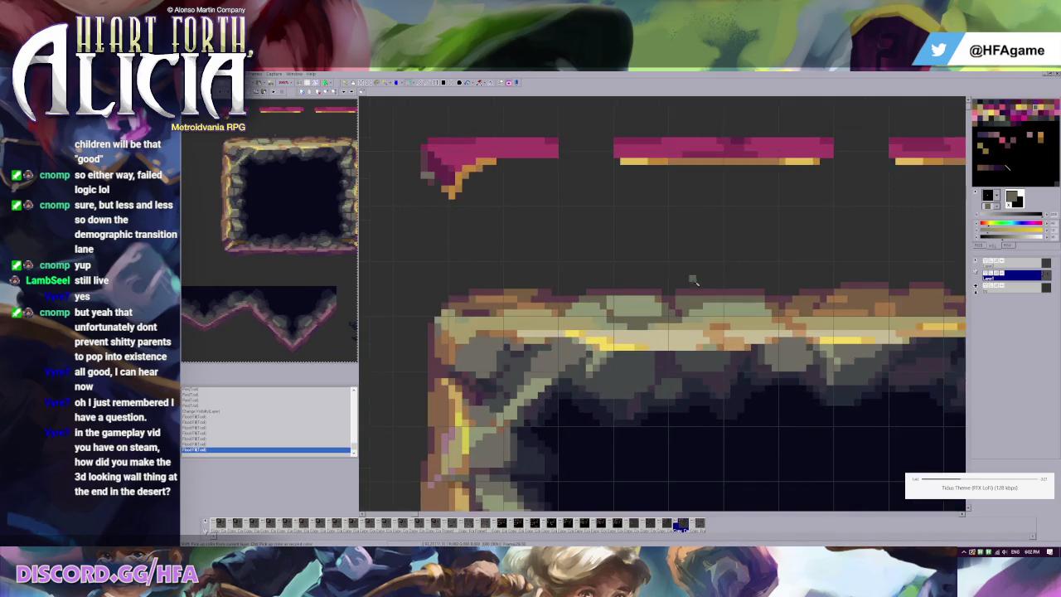
{"action": "key", "text": "ctrl+z"}
{"action": "key", "text": "ctrl+z"}
{"action": "key", "text": "ctrl+z"}
{"action": "scroll", "coordinate": [704, 307], "scroll_direction": "down", "scroll_amount": 1}
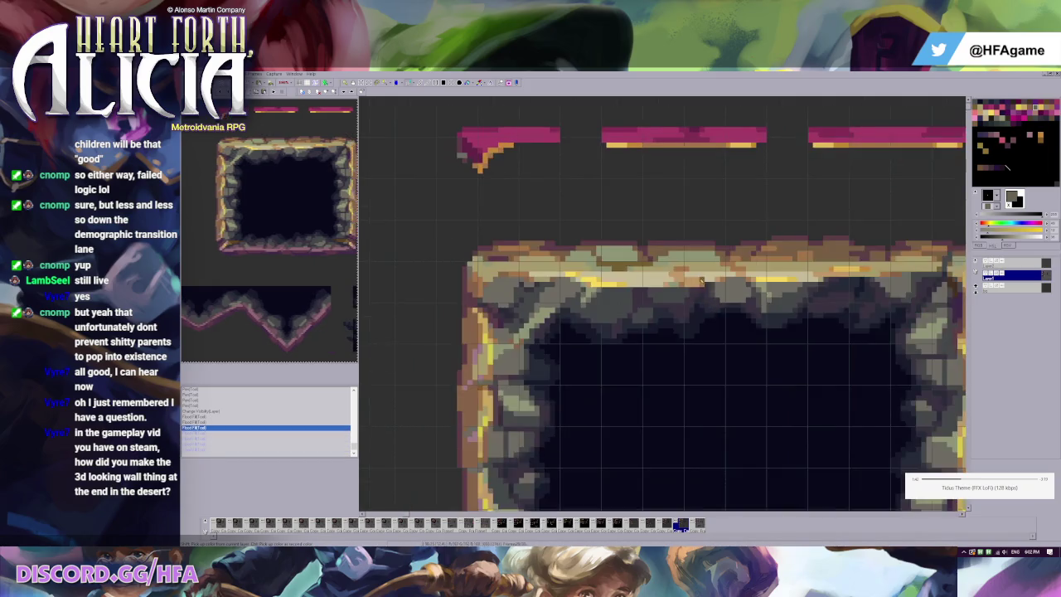
{"action": "scroll", "coordinate": [616, 273], "scroll_direction": "up", "scroll_amount": 1}
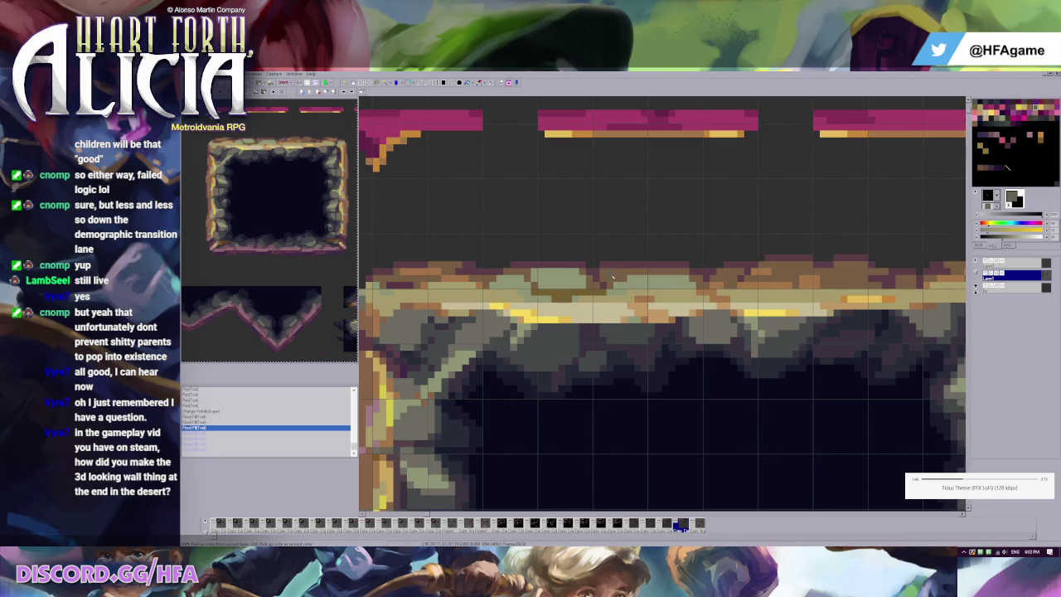
Paste an RGB value into a palette colour, undo it, and reapply it.
{"action": "key", "text": "ctrl+v"}
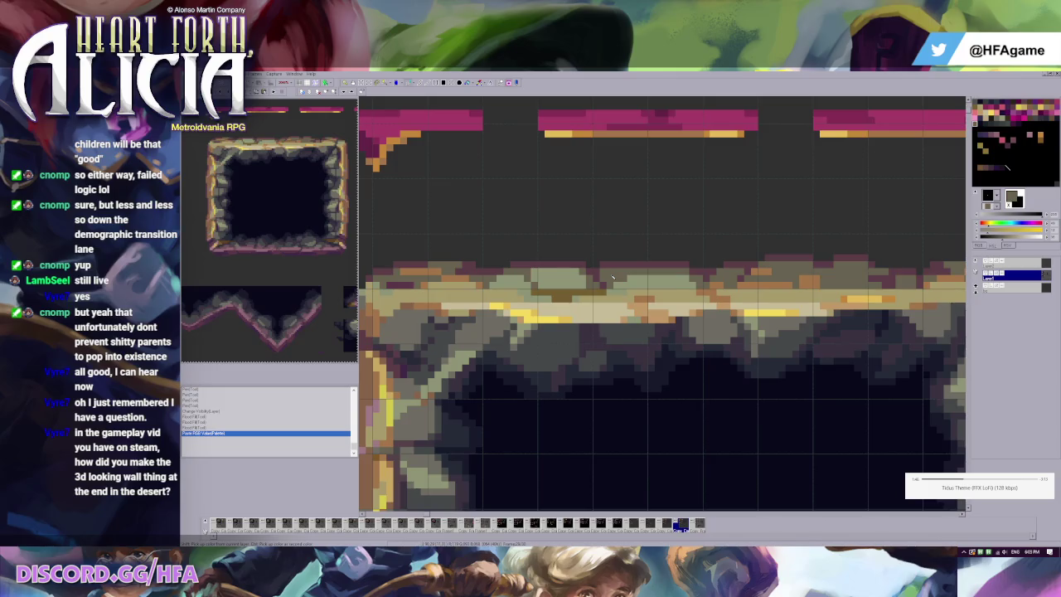
{"action": "scroll", "coordinate": [630, 276], "scroll_direction": "down", "scroll_amount": 2}
{"action": "scroll", "coordinate": [654, 224], "scroll_direction": "down", "scroll_amount": 1}
{"action": "key", "text": "ctrl+z"}
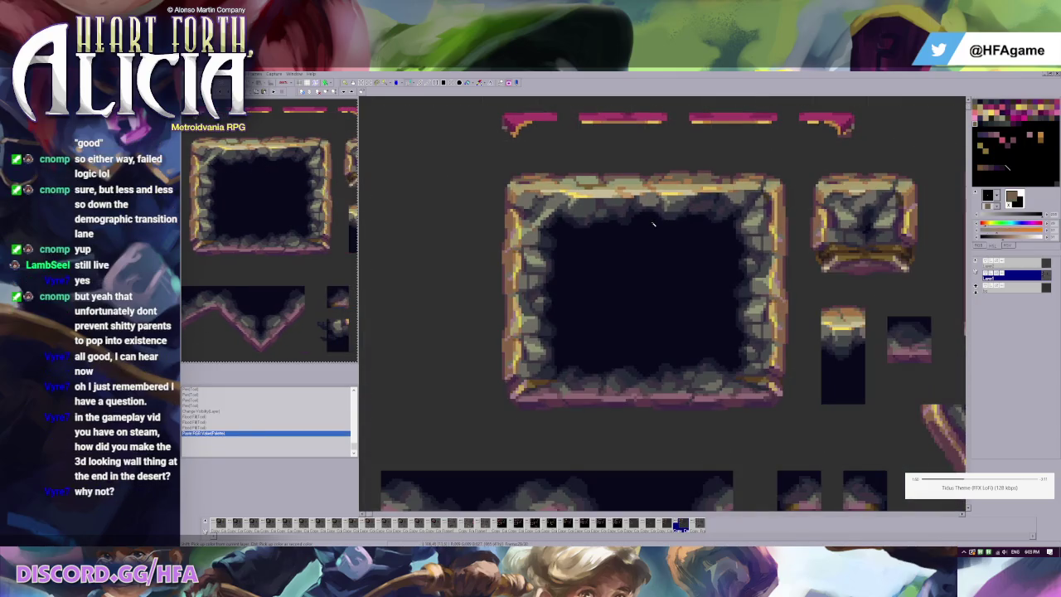
{"action": "key", "text": "ctrl+y"}
Draw a closed orange outline left of the frame and fill it solid orange.
{"action": "key", "text": "ctrl+z"}
{"action": "mouse_move", "coordinate": [495, 297]}
{"action": "left_mouse_down"}
{"action": "mouse_move", "coordinate": [390, 207]}
{"action": "mouse_move", "coordinate": [459, 267]}
{"action": "left_mouse_up"}
{"action": "left_click_drag", "start_coordinate": [371, 388], "coordinate": [456, 279]}
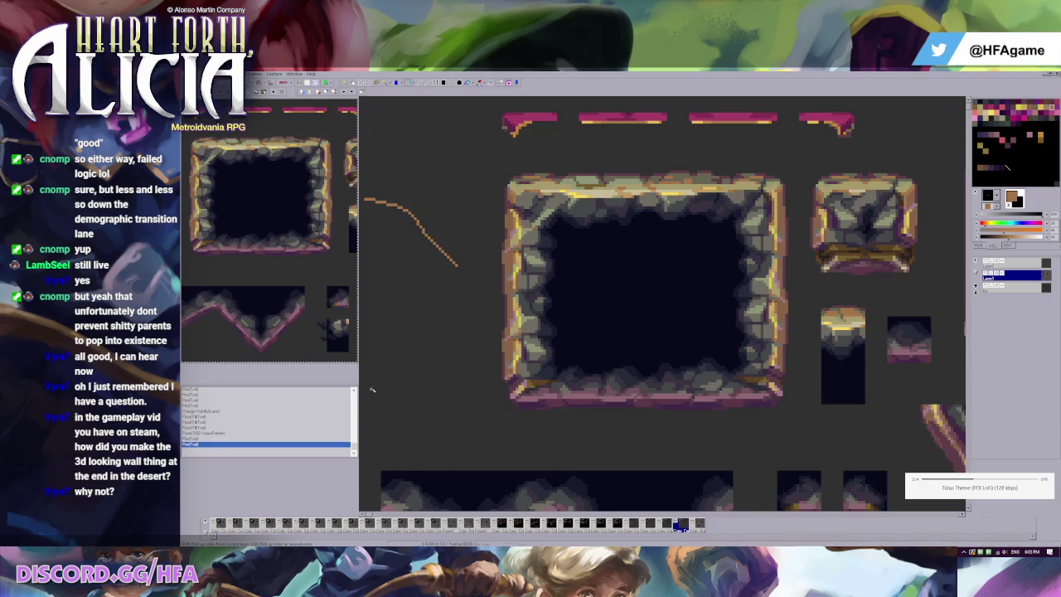
{"action": "left_click_drag", "start_coordinate": [365, 201], "coordinate": [369, 383]}
{"action": "left_click", "coordinate": [386, 332]}
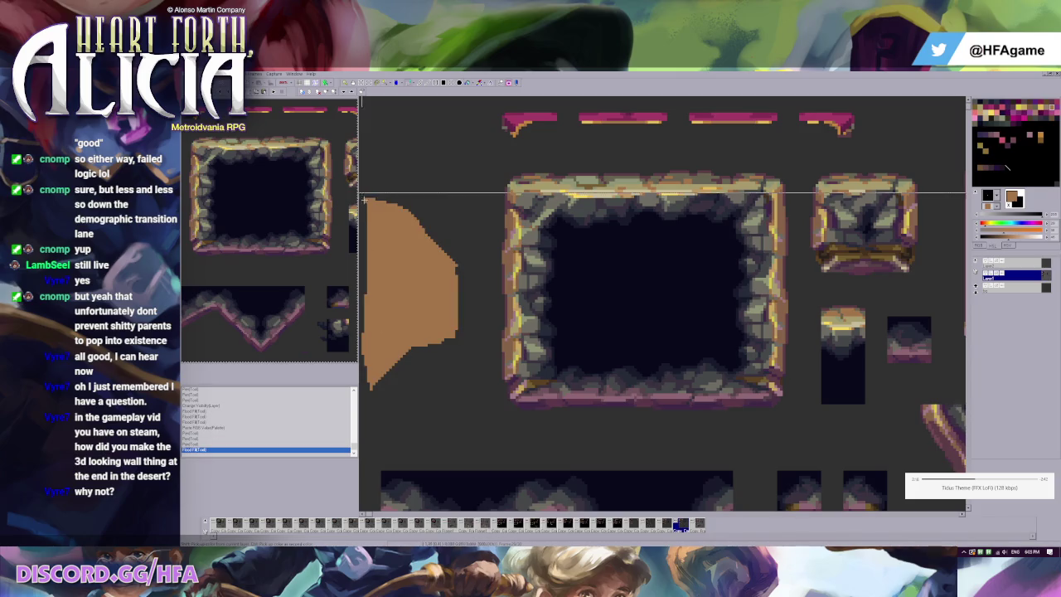
Select the orange wedge and nudge its left edge slightly.
{"action": "left_click_drag", "start_coordinate": [361, 193], "coordinate": [458, 404]}
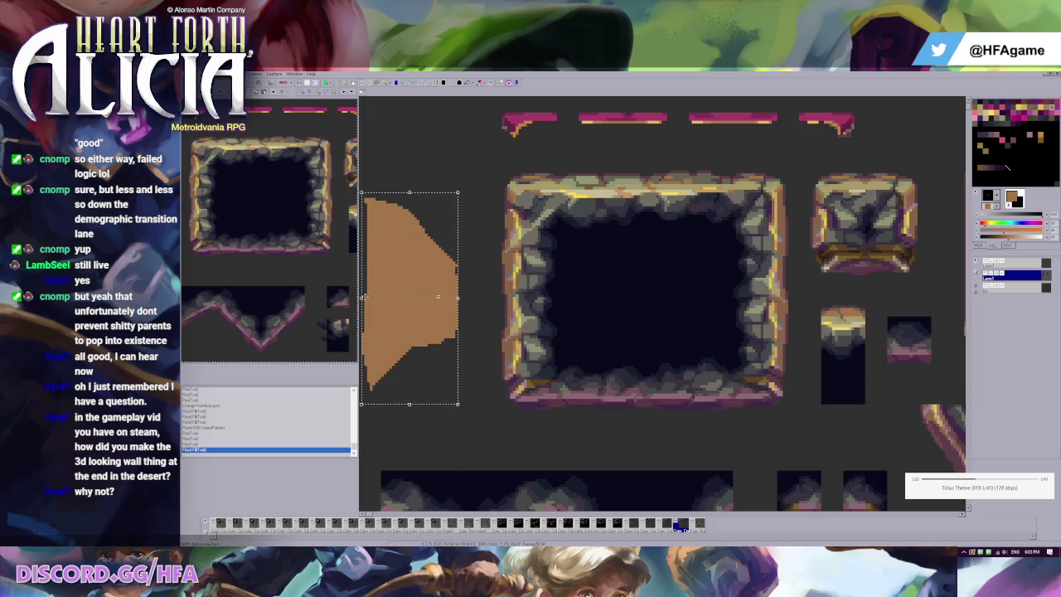
{"action": "left_click_drag", "start_coordinate": [361, 297], "coordinate": [377, 300]}
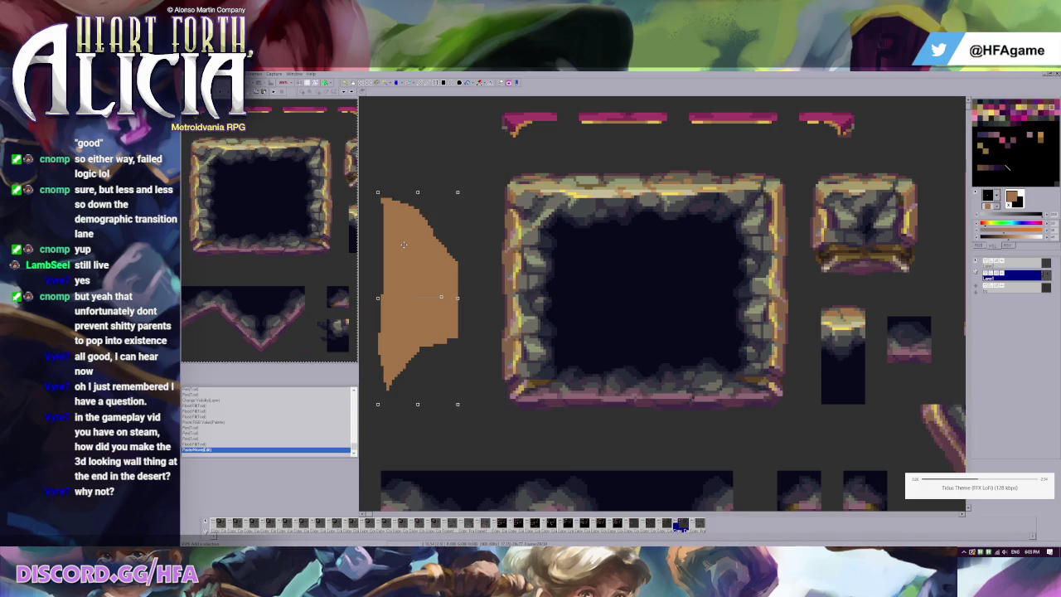
{"action": "key", "text": "Escape"}
Try the Scroll and Slope options on the orange shape, entering 4860, and cancel both.
{"action": "left_click_drag", "start_coordinate": [373, 168], "coordinate": [466, 458]}
{"action": "key", "text": "ctrl+shift+s"}
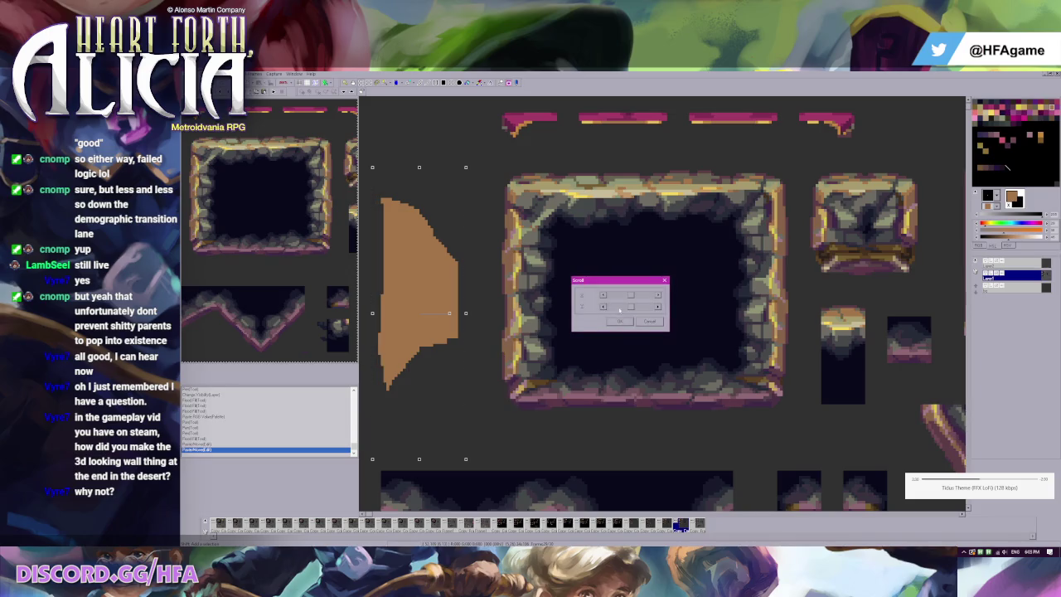
{"action": "left_click", "coordinate": [650, 322]}
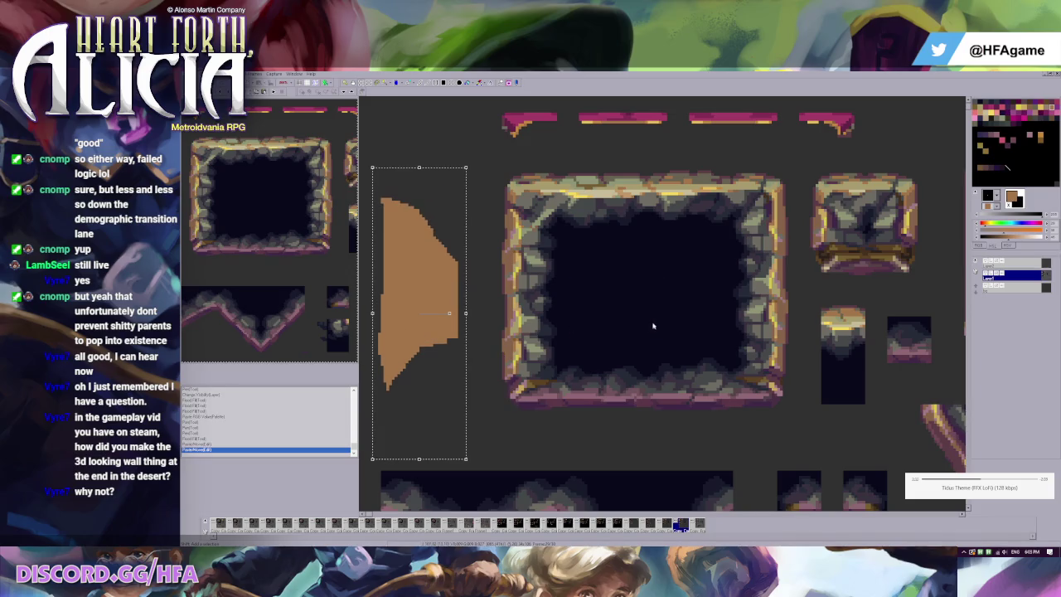
{"action": "key", "text": "ctrl+shift+l"}
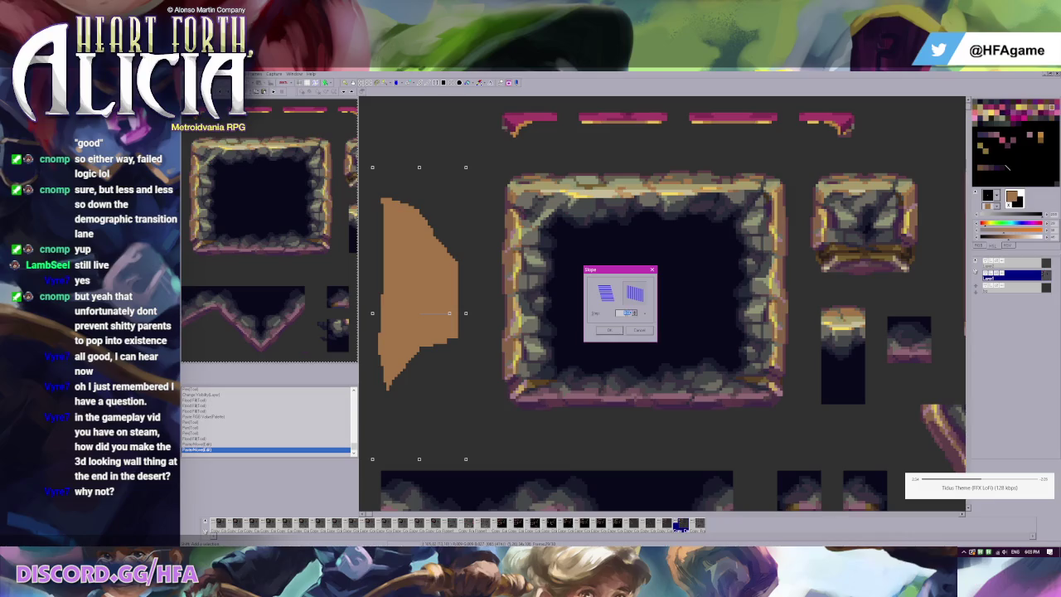
{"action": "type", "text": "48"}
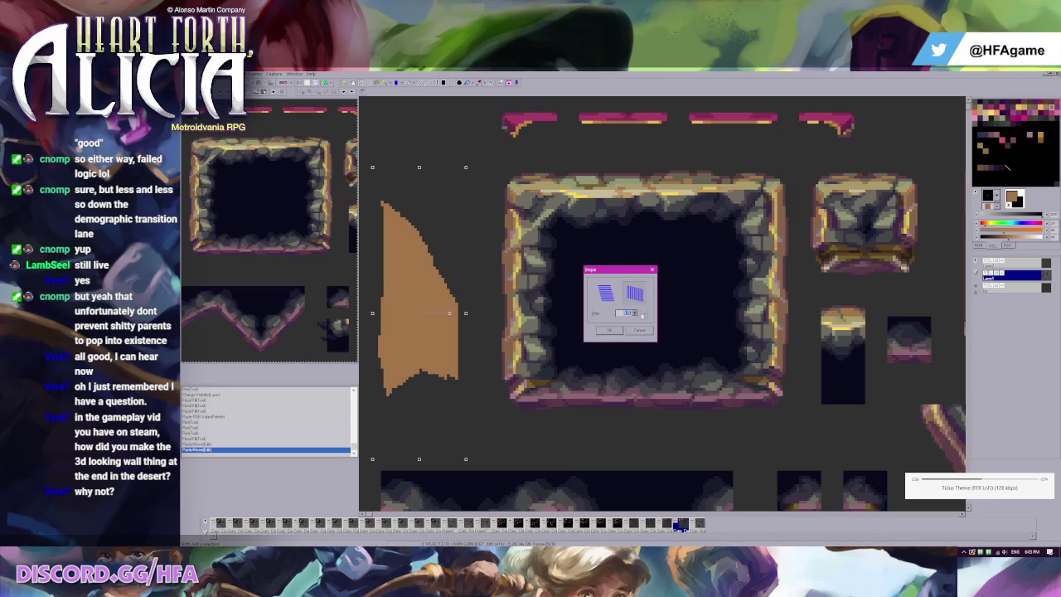
{"action": "type", "text": "60"}
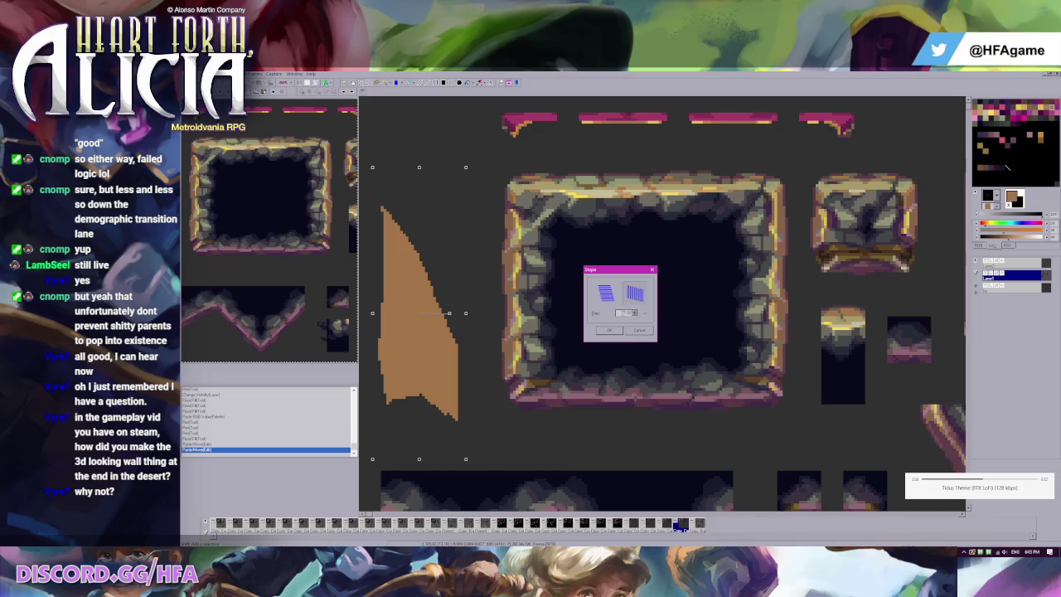
{"action": "left_click", "coordinate": [639, 330]}
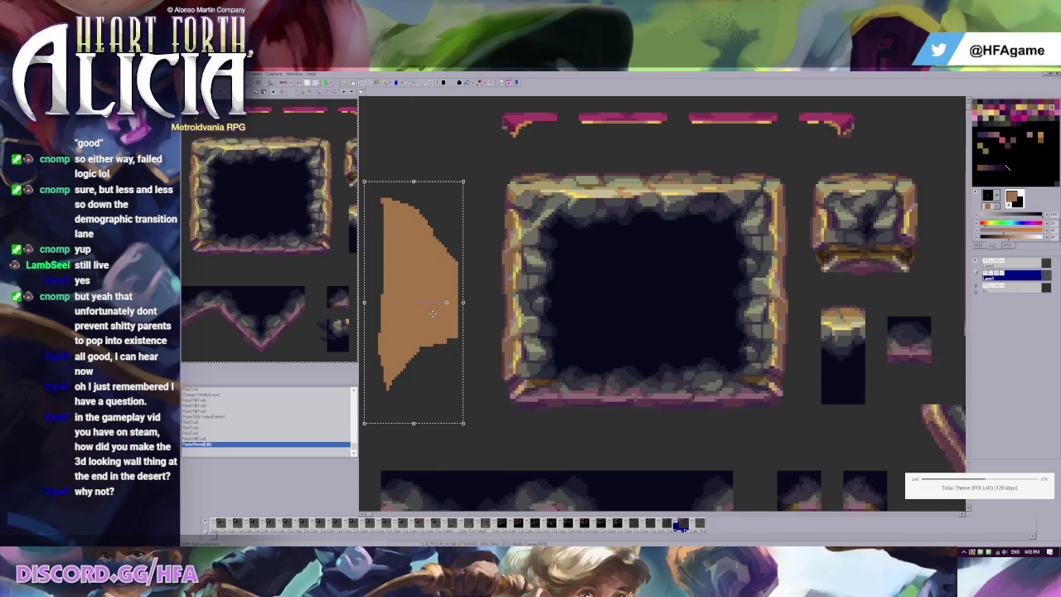
Duplicate, shrink and merge a copy of the orange shape, then undo it.
{"action": "left_click_drag", "start_coordinate": [432, 313], "coordinate": [509, 320]}
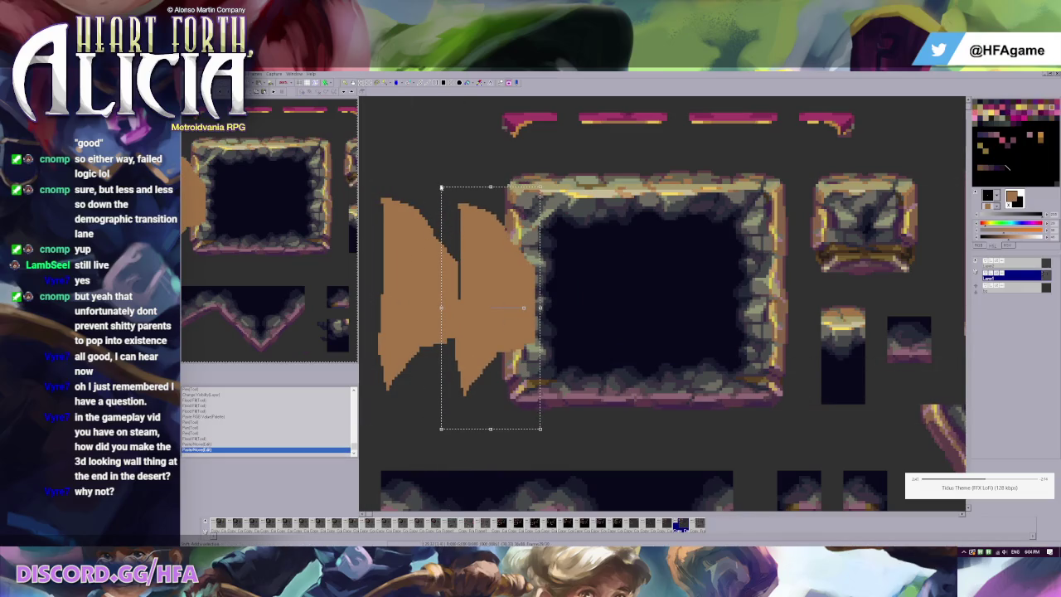
{"action": "mouse_move", "coordinate": [441, 187]}
{"action": "left_mouse_down"}
{"action": "mouse_move", "coordinate": [480, 332]}
{"action": "mouse_move", "coordinate": [468, 275]}
{"action": "left_mouse_up"}
{"action": "key", "text": "Down"}
{"action": "left_click_drag", "start_coordinate": [504, 307], "coordinate": [469, 281]}
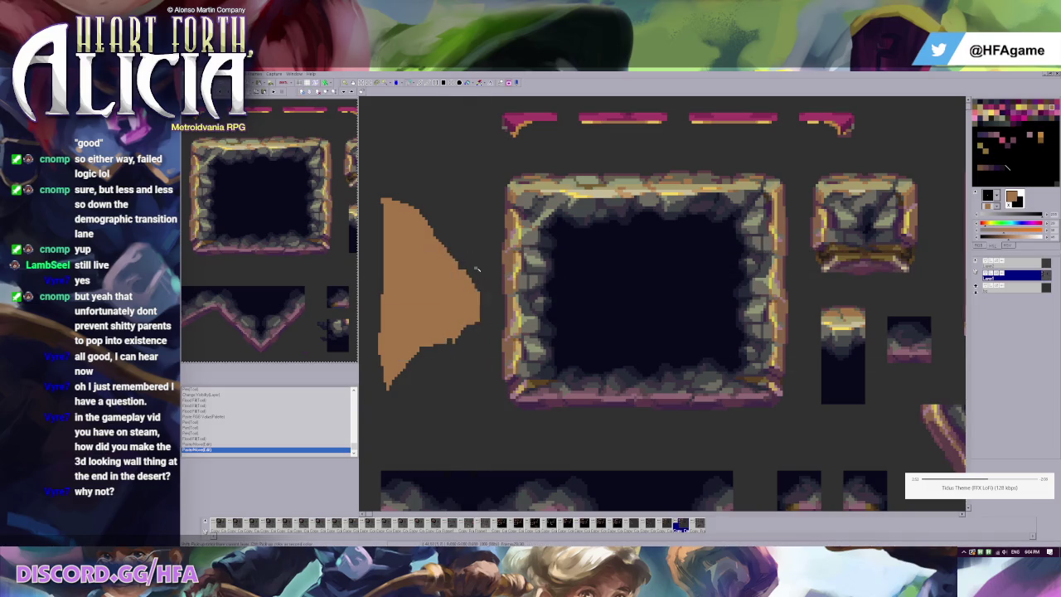
{"action": "key", "text": "ctrl+z"}
{"action": "key", "text": "ctrl+z"}
{"action": "key", "text": "ctrl+z"}
{"action": "key", "text": "ctrl+z"}
{"action": "key", "text": "ctrl+z"}
{"action": "key", "text": "ctrl+z"}
{"action": "left_click_drag", "start_coordinate": [393, 197], "coordinate": [469, 374]}
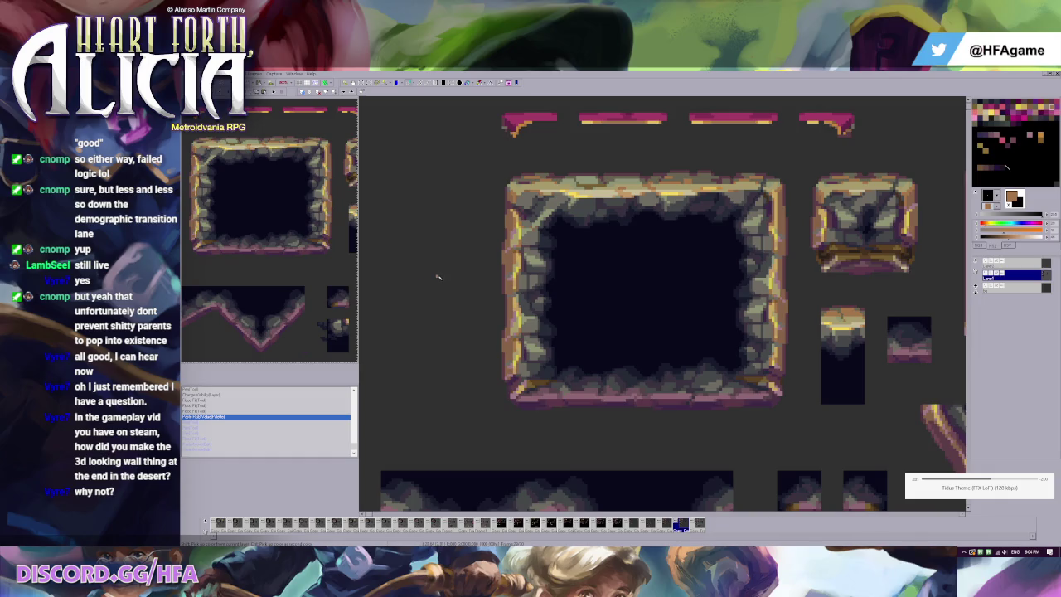
Compare the brown-olive and grey-purple versions of the frame tiles.
{"action": "key", "text": "Left"}
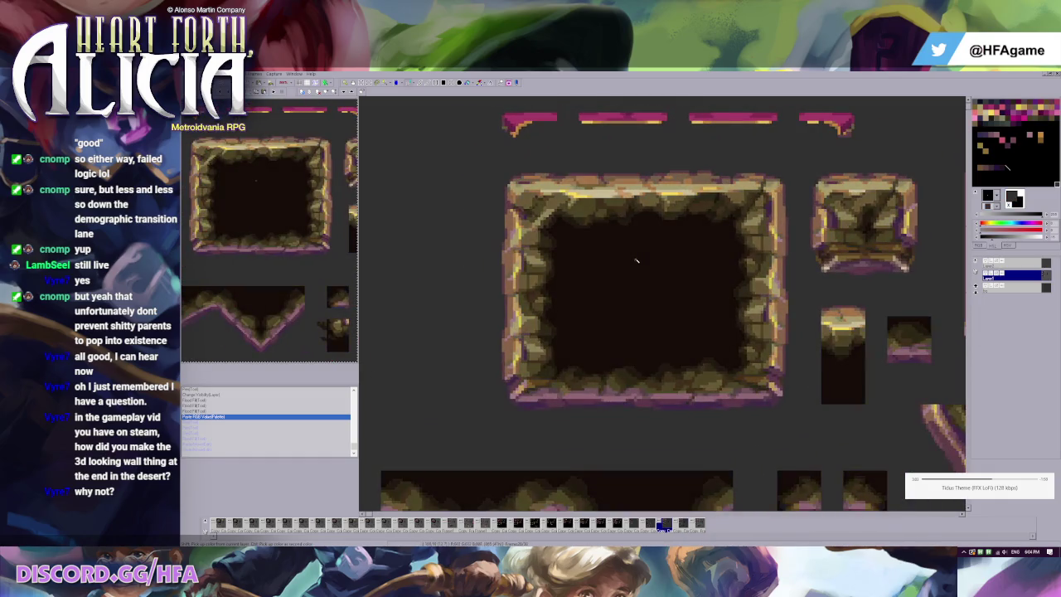
{"action": "key", "text": "Right"}
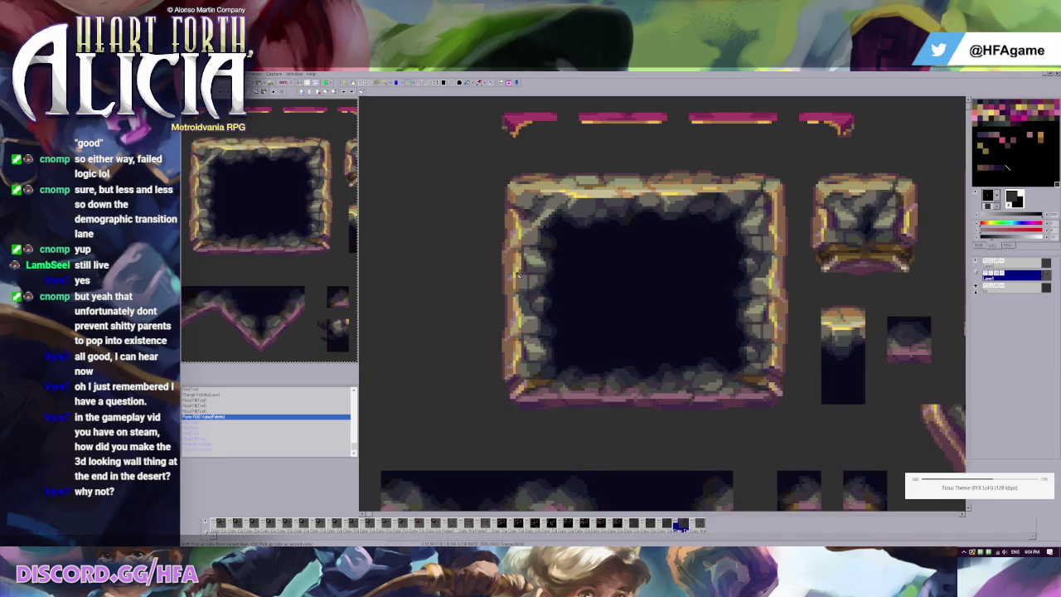
{"action": "scroll", "coordinate": [518, 275], "scroll_direction": "up", "scroll_amount": 1}
{"action": "scroll", "coordinate": [539, 315], "scroll_direction": "up", "scroll_amount": 1}
{"action": "key", "text": "Left"}
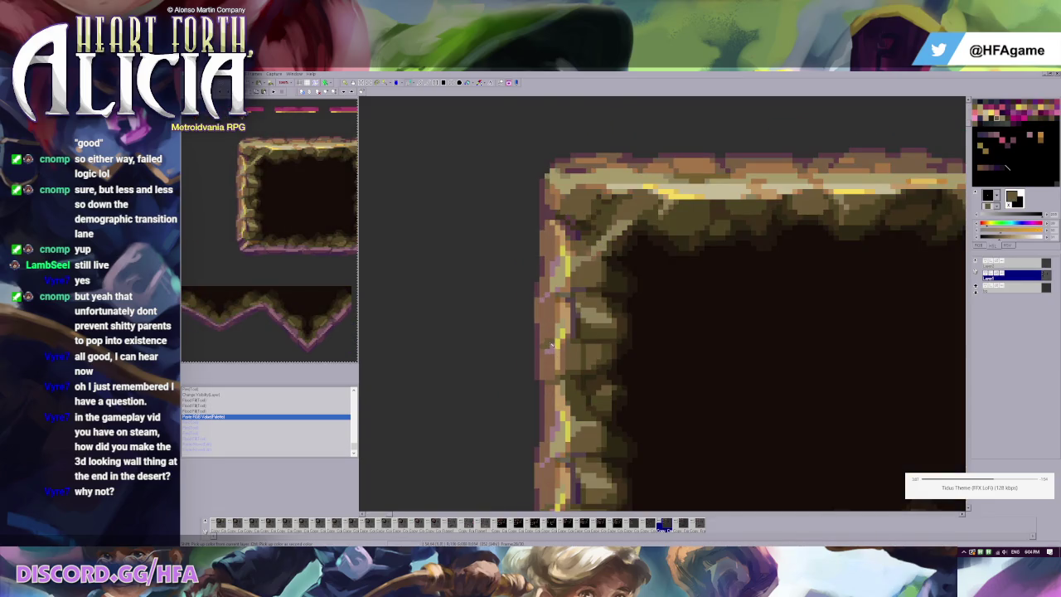
{"action": "key", "text": "Right"}
Paste copied RGB values into the palette, then undo the paste.
{"action": "key", "text": "ctrl+v"}
{"action": "scroll", "coordinate": [716, 282], "scroll_direction": "down", "scroll_amount": 1}
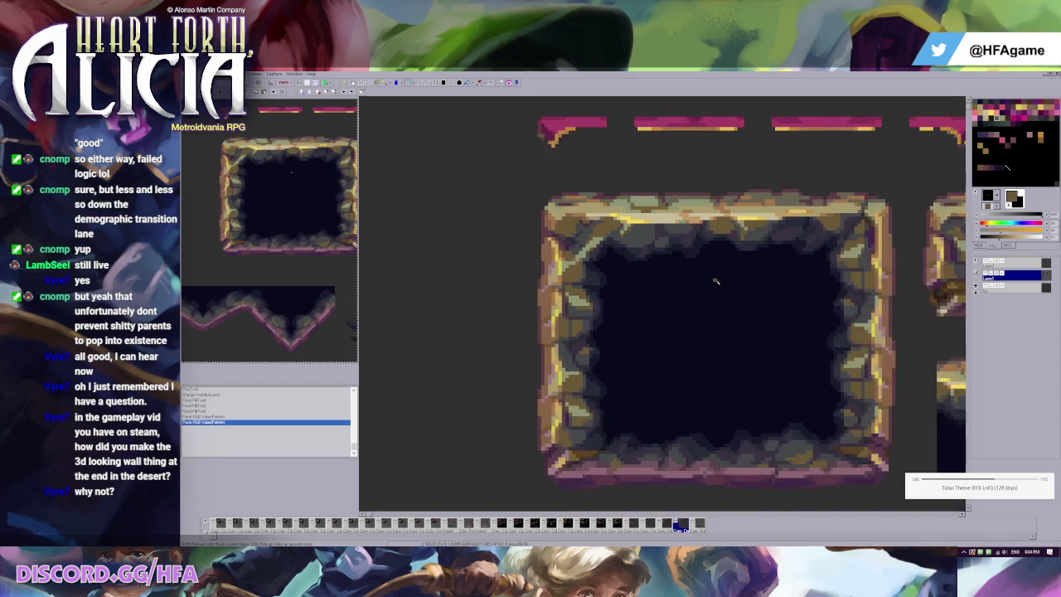
{"action": "scroll", "coordinate": [716, 281], "scroll_direction": "down", "scroll_amount": 2}
{"action": "key", "text": "ctrl+z"}
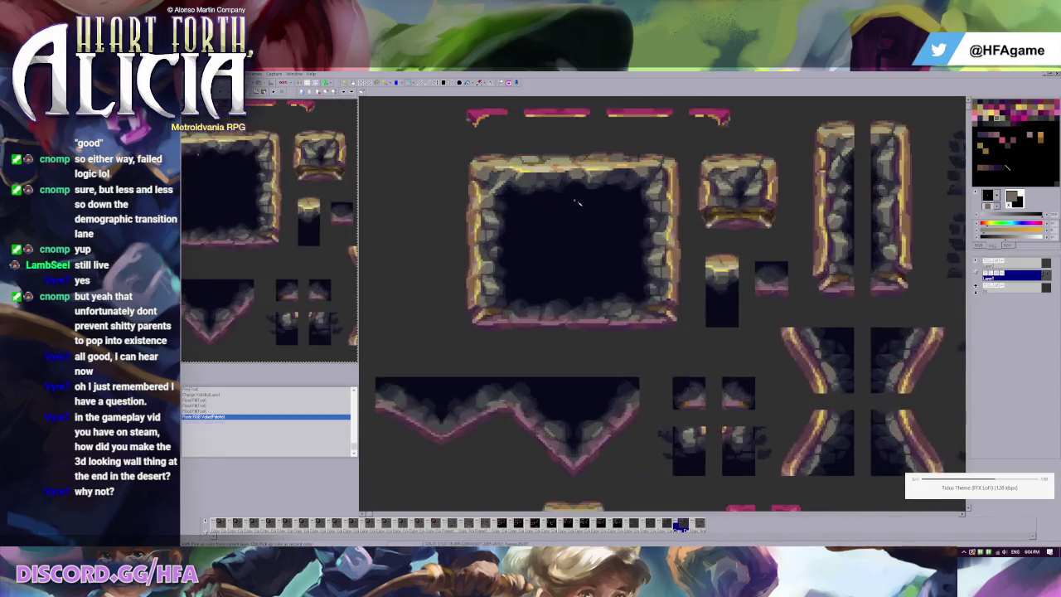
{"action": "scroll", "coordinate": [578, 201], "scroll_direction": "up", "scroll_amount": 1}
{"action": "scroll", "coordinate": [596, 273], "scroll_direction": "up", "scroll_amount": 1}
{"action": "scroll", "coordinate": [602, 301], "scroll_direction": "up", "scroll_amount": 1}
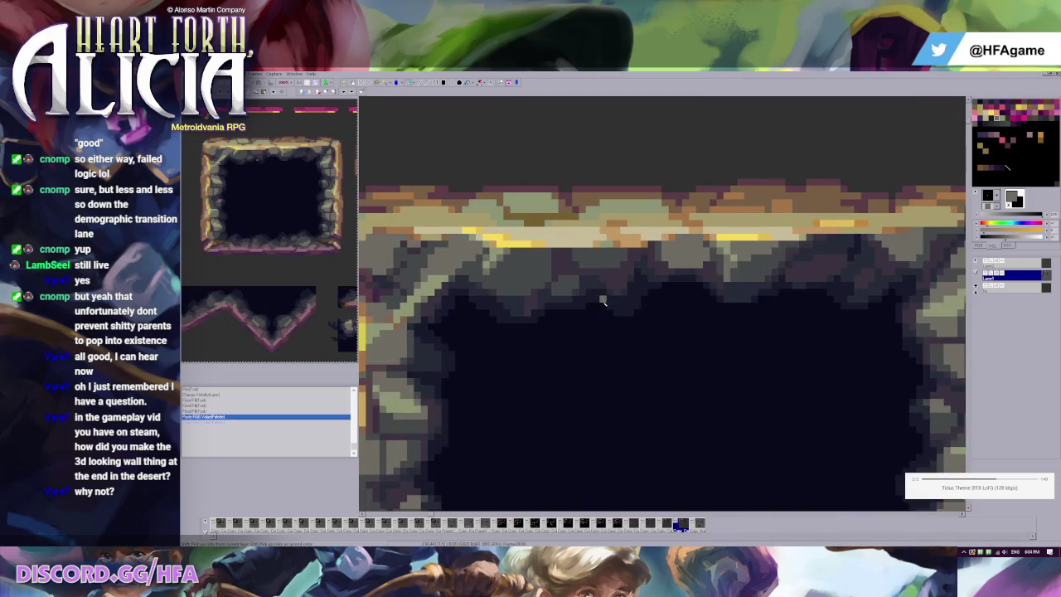
{"action": "scroll", "coordinate": [603, 301], "scroll_direction": "down", "scroll_amount": 1}
{"action": "scroll", "coordinate": [602, 301], "scroll_direction": "down", "scroll_amount": 1}
Glance at the brick-tile frame, return to the stone frame, and zoom on its top edge.
{"action": "key", "text": "Right"}
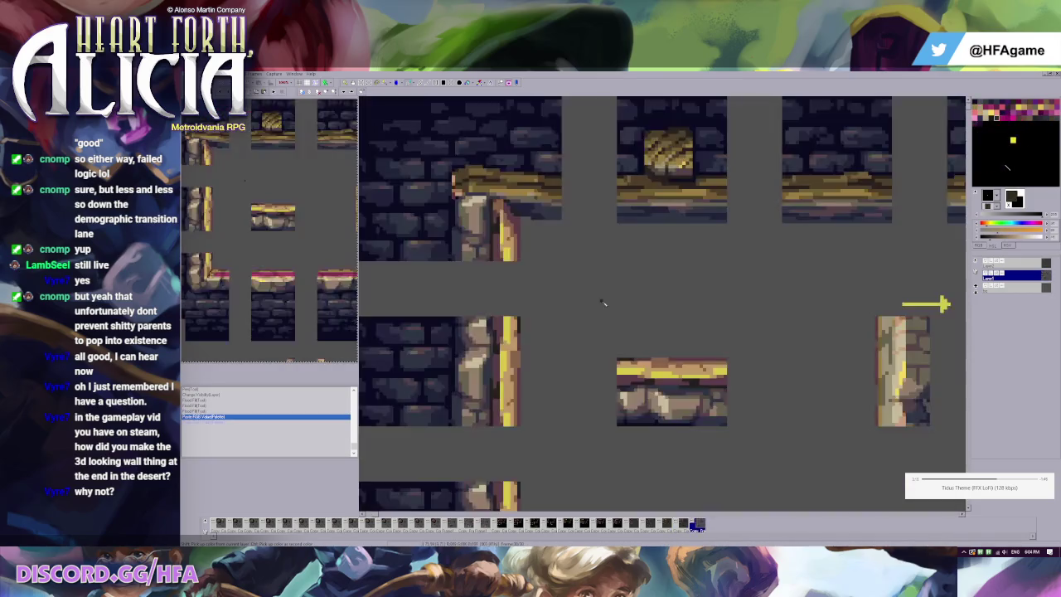
{"action": "key", "text": "Left"}
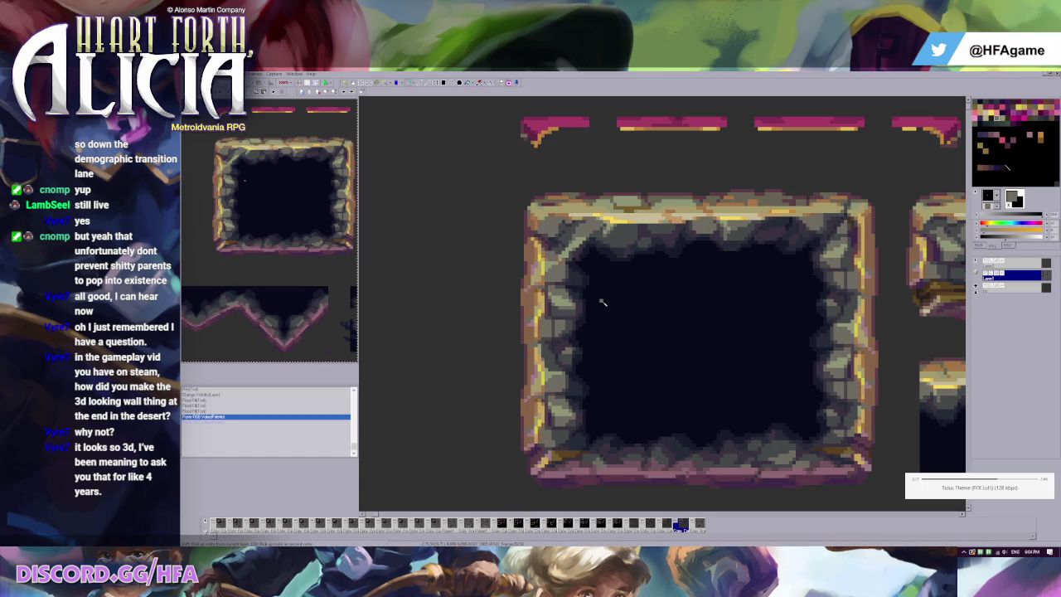
{"action": "scroll", "coordinate": [651, 301], "scroll_direction": "down", "scroll_amount": 1}
{"action": "scroll", "coordinate": [654, 300], "scroll_direction": "down", "scroll_amount": 1}
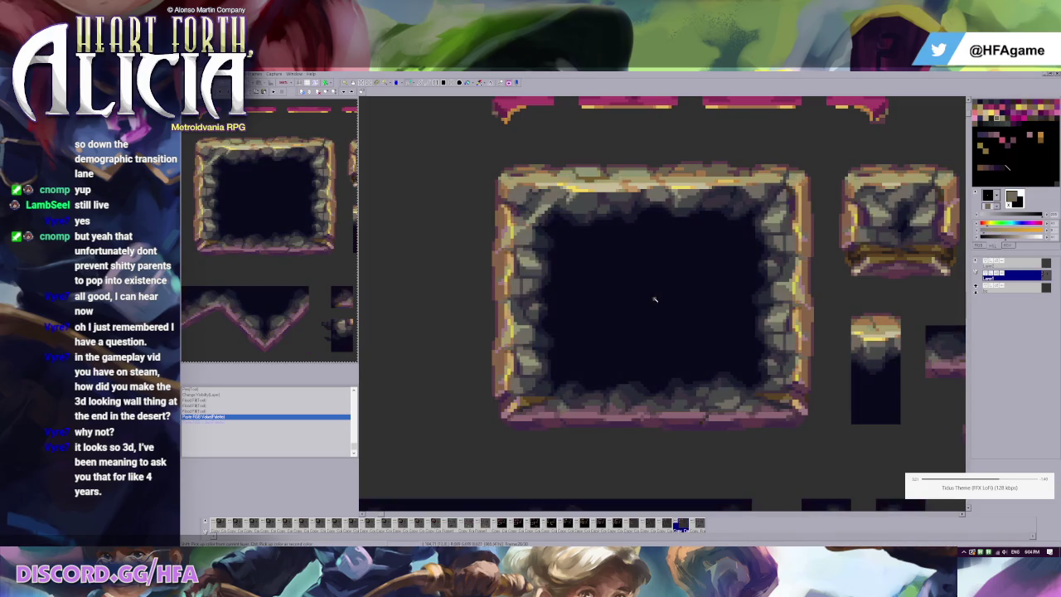
{"action": "scroll", "coordinate": [662, 291], "scroll_direction": "down", "scroll_amount": 1}
{"action": "scroll", "coordinate": [630, 274], "scroll_direction": "up", "scroll_amount": 3}
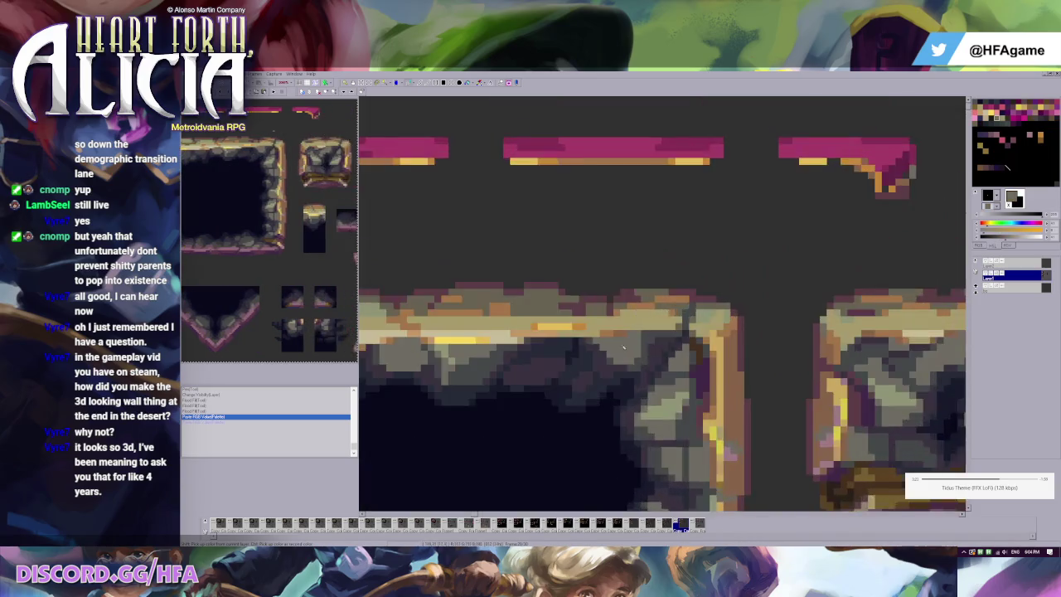
{"action": "scroll", "coordinate": [597, 265], "scroll_direction": "down", "scroll_amount": 3}
{"action": "scroll", "coordinate": [653, 231], "scroll_direction": "up", "scroll_amount": 1}
{"action": "scroll", "coordinate": [653, 231], "scroll_direction": "up", "scroll_amount": 1}
{"action": "scroll", "coordinate": [643, 239], "scroll_direction": "up", "scroll_amount": 1}
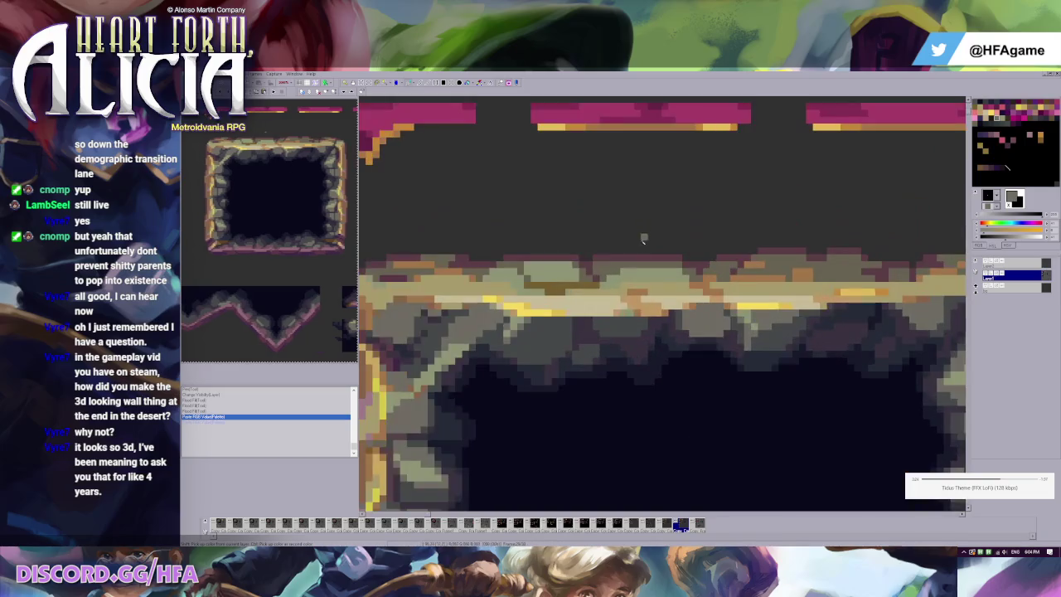
{"action": "scroll", "coordinate": [640, 267], "scroll_direction": "up", "scroll_amount": 1}
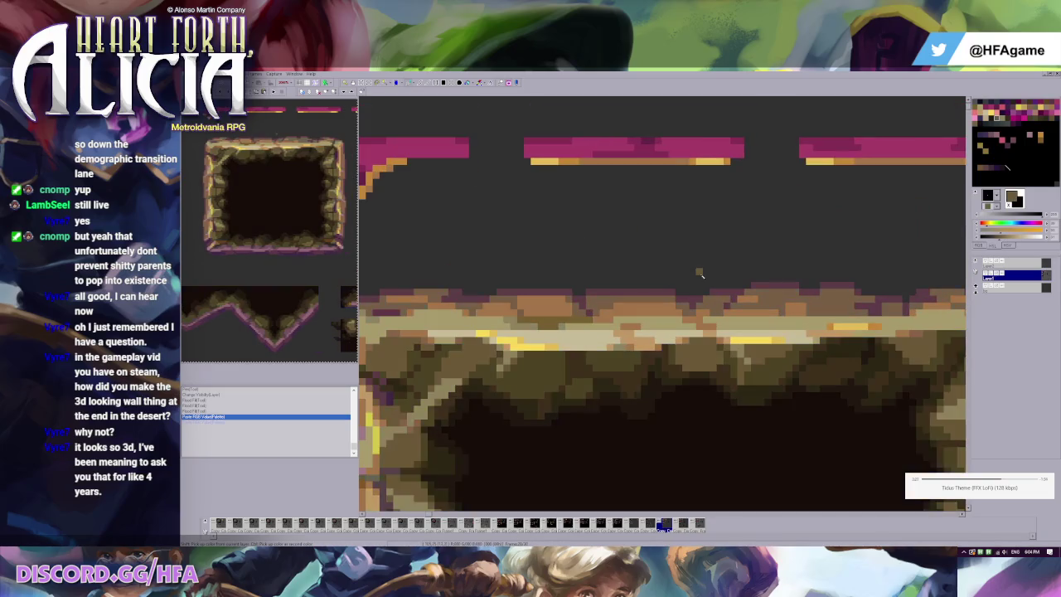
{"action": "scroll", "coordinate": [423, 175], "scroll_direction": "down", "scroll_amount": 2}
{"action": "scroll", "coordinate": [423, 175], "scroll_direction": "down", "scroll_amount": 1}
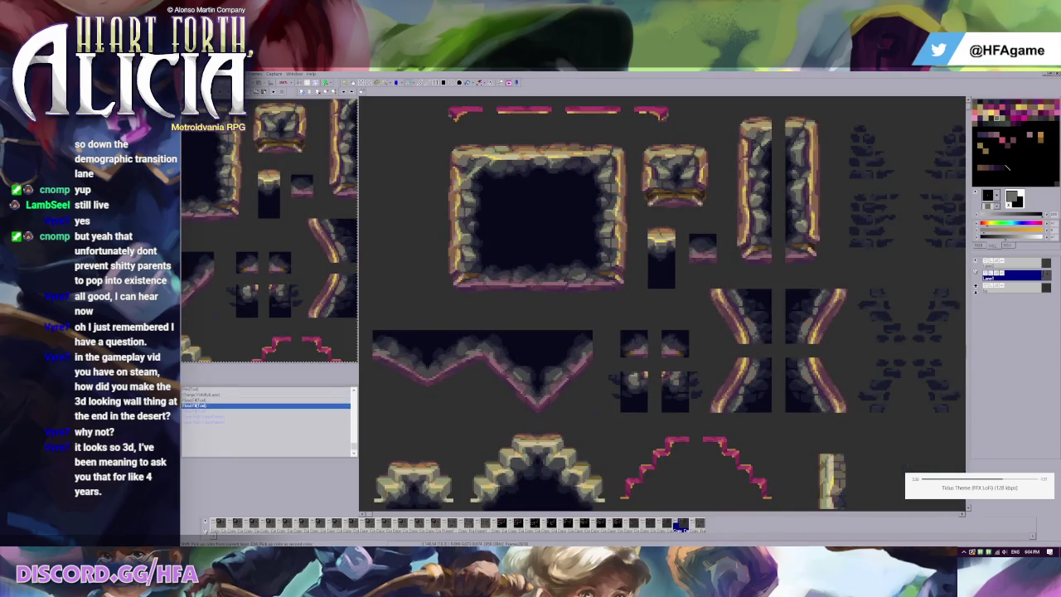
Undo back to the last flood fill, redo, then undo the last palette colour paste.
{"action": "key", "text": "ctrl+z"}
{"action": "key", "text": "ctrl+z"}
{"action": "scroll", "coordinate": [483, 112], "scroll_direction": "up", "scroll_amount": 1}
{"action": "scroll", "coordinate": [483, 112], "scroll_direction": "up", "scroll_amount": 1}
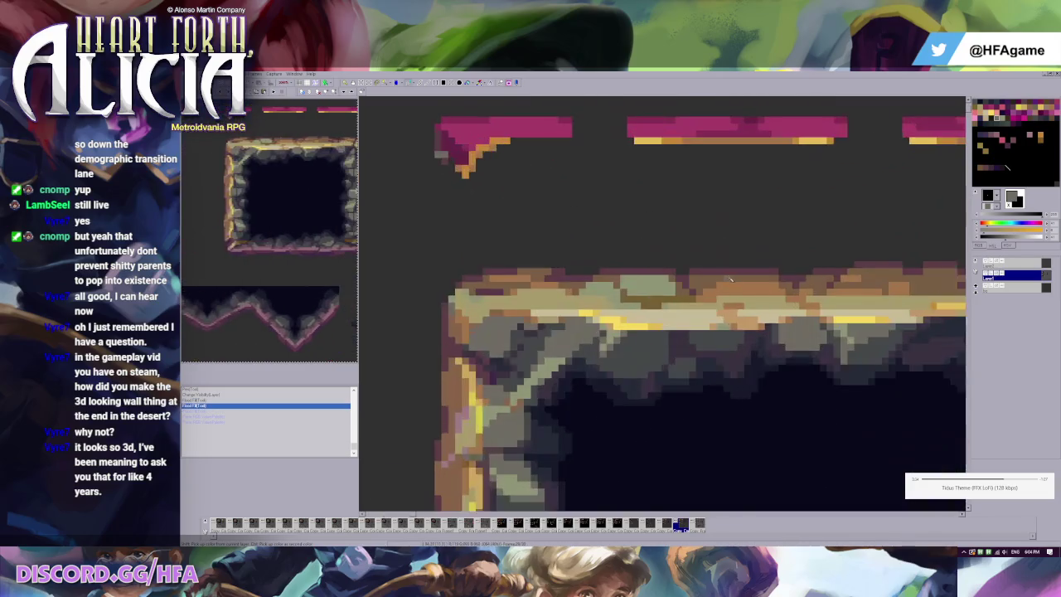
{"action": "scroll", "coordinate": [484, 112], "scroll_direction": "up", "scroll_amount": 1}
{"action": "key", "text": "ctrl+y"}
{"action": "key", "text": "ctrl+y"}
{"action": "key", "text": "ctrl+y"}
{"action": "key", "text": "ctrl+z"}
Pick the brown stone colour and try pasting colour values into the palette again.
{"action": "left_click", "coordinate": [833, 325]}
{"action": "scroll", "coordinate": [605, 214], "scroll_direction": "down", "scroll_amount": 3}
{"action": "scroll", "coordinate": [605, 214], "scroll_direction": "up", "scroll_amount": 1}
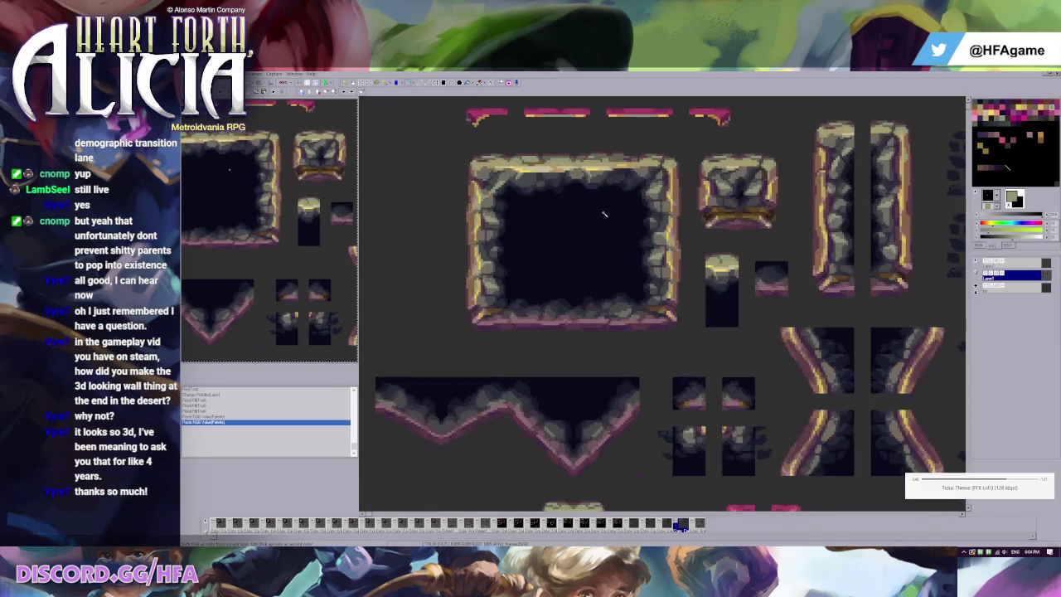
{"action": "key", "text": "ctrl+v"}
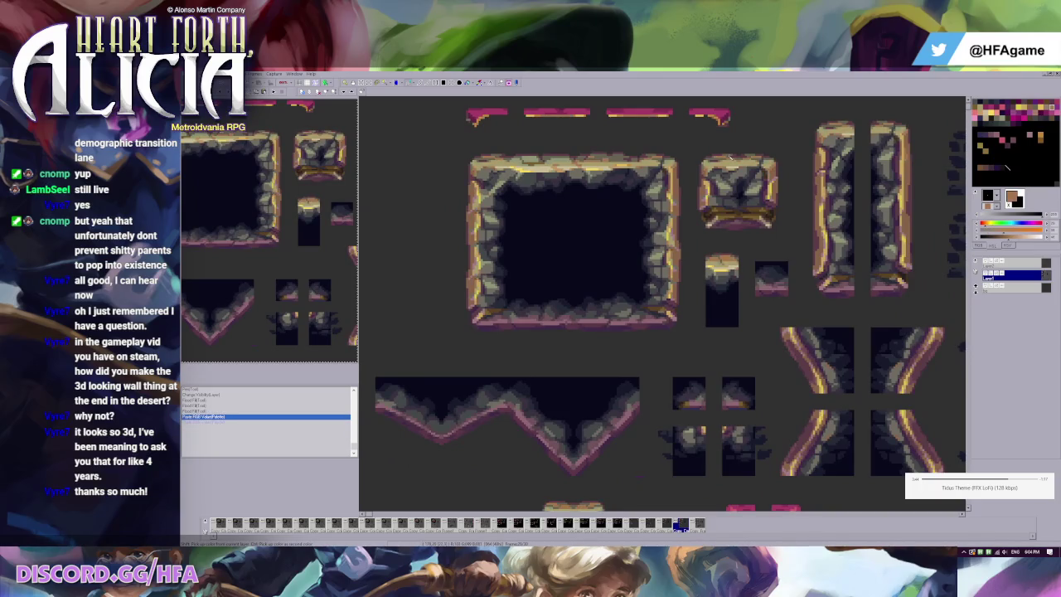
{"action": "key", "text": "ctrl+z"}
Undo the two most recent edits and redo the top-edge fill.
{"action": "scroll", "coordinate": [585, 176], "scroll_direction": "up", "scroll_amount": 1}
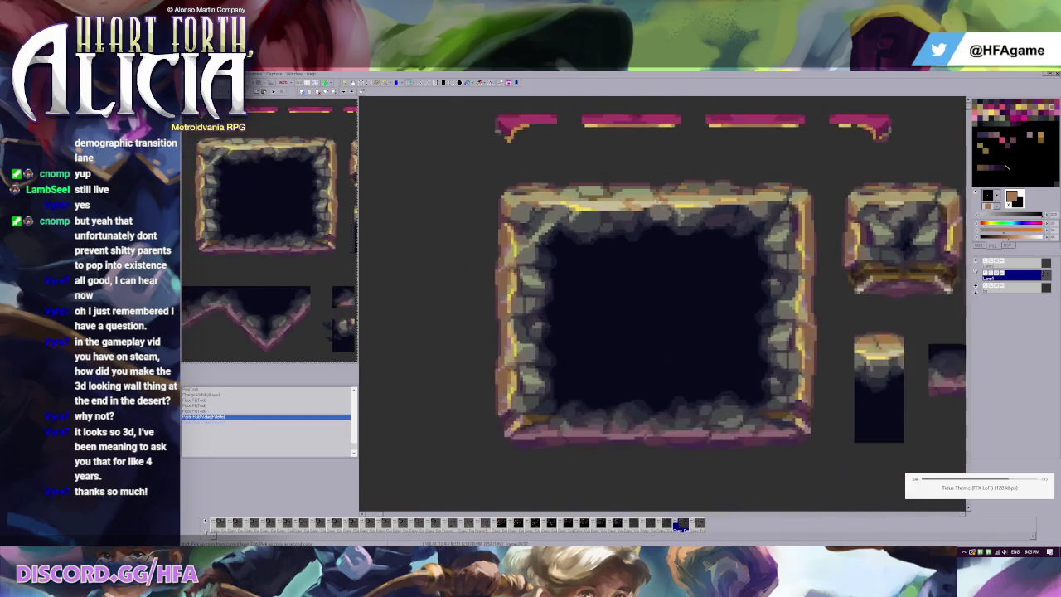
{"action": "scroll", "coordinate": [614, 224], "scroll_direction": "up", "scroll_amount": 1}
{"action": "key", "text": "ctrl+z"}
{"action": "key", "text": "ctrl+z"}
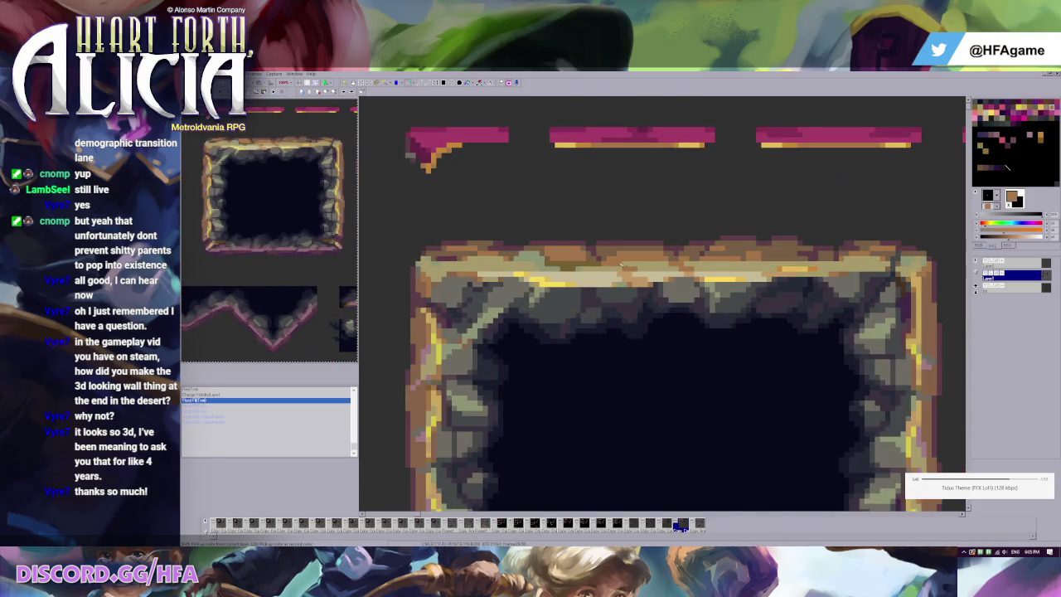
{"action": "key", "text": "ctrl+y"}
Eyedrop the olive-grey and dark stone colours, then the frame's tan gold as secondary.
{"action": "right_click", "coordinate": [645, 259]}
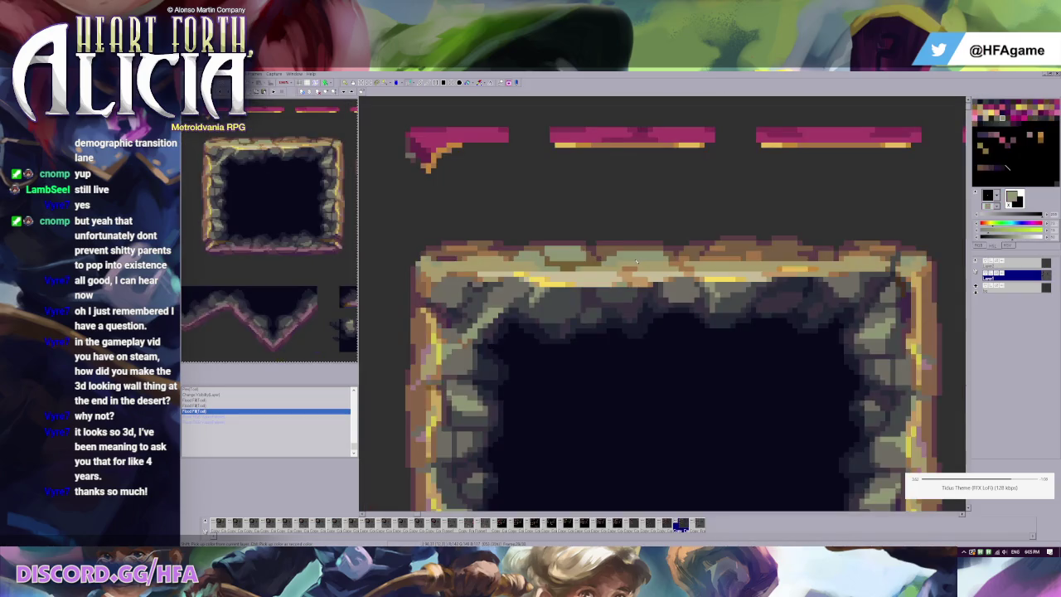
{"action": "scroll", "coordinate": [636, 262], "scroll_direction": "down", "scroll_amount": 1}
{"action": "right_click", "coordinate": [637, 222]}
{"action": "right_click", "coordinate": [654, 203]}
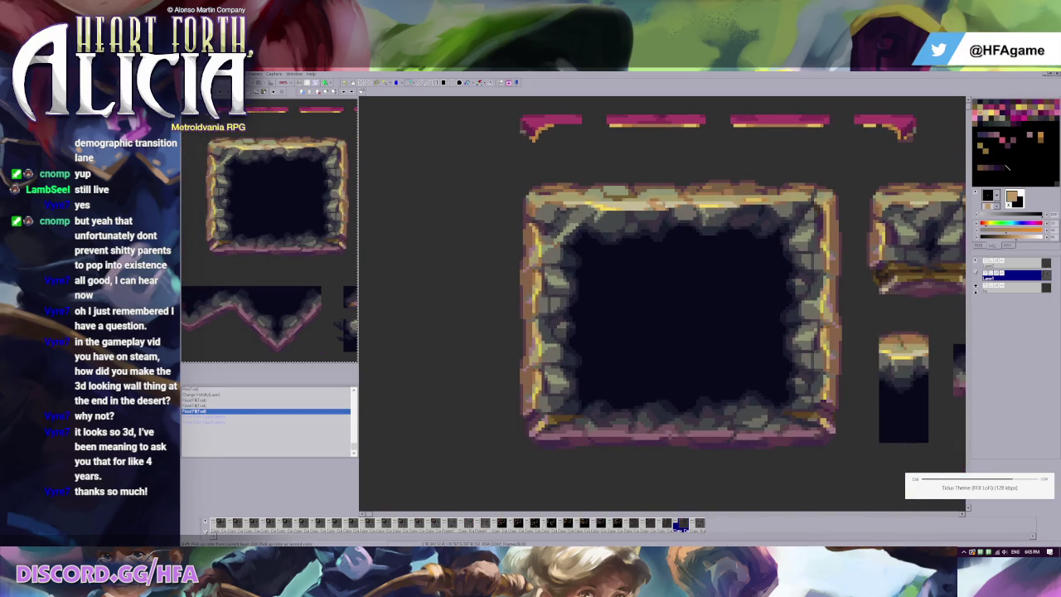
{"action": "scroll", "coordinate": [675, 279], "scroll_direction": "up", "scroll_amount": 2}
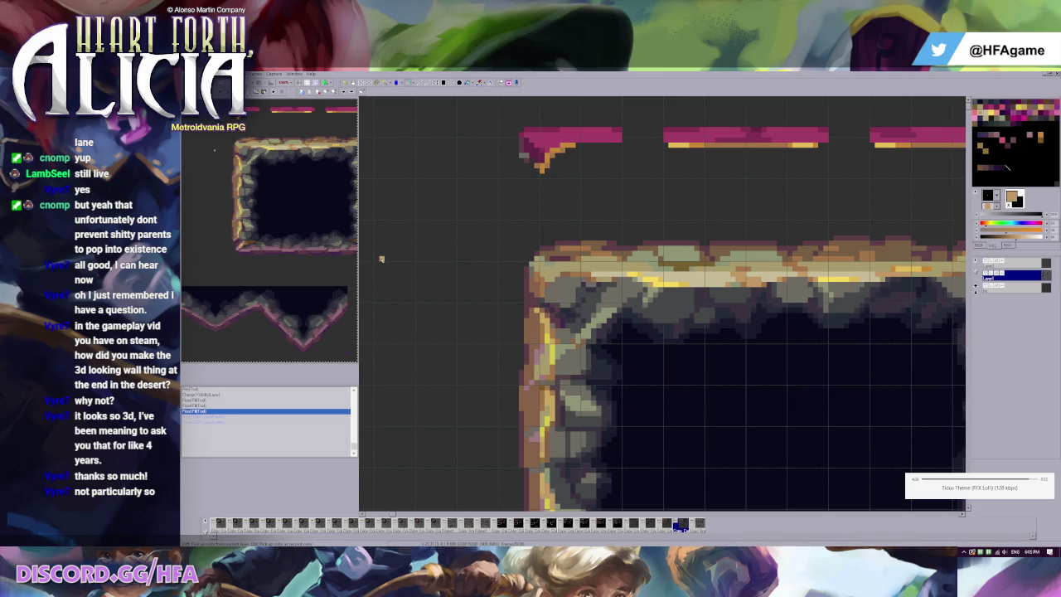
Select a rectangle of empty canvas left of the frame, then switch to the game's event sheet.
{"action": "left_click_drag", "start_coordinate": [389, 256], "coordinate": [514, 374]}
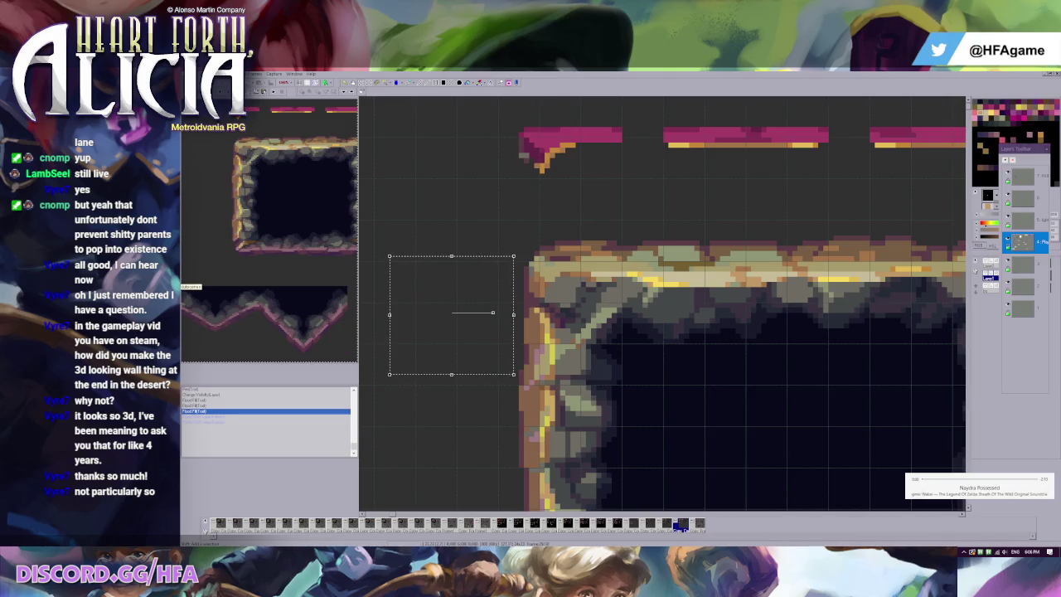
{"action": "key", "text": "Escape"}
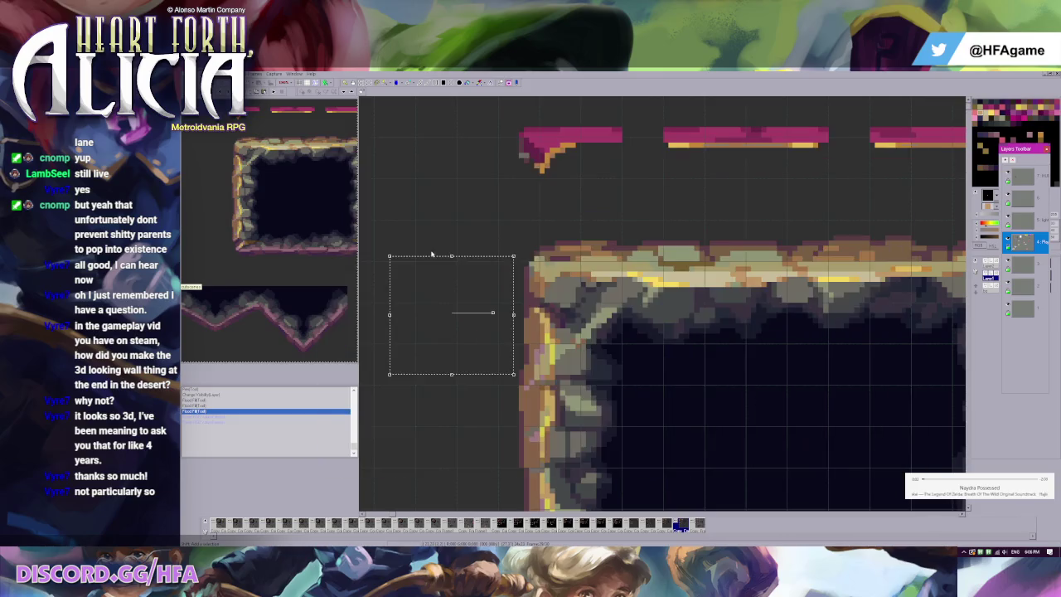
{"action": "key", "text": "alt+Tab"}
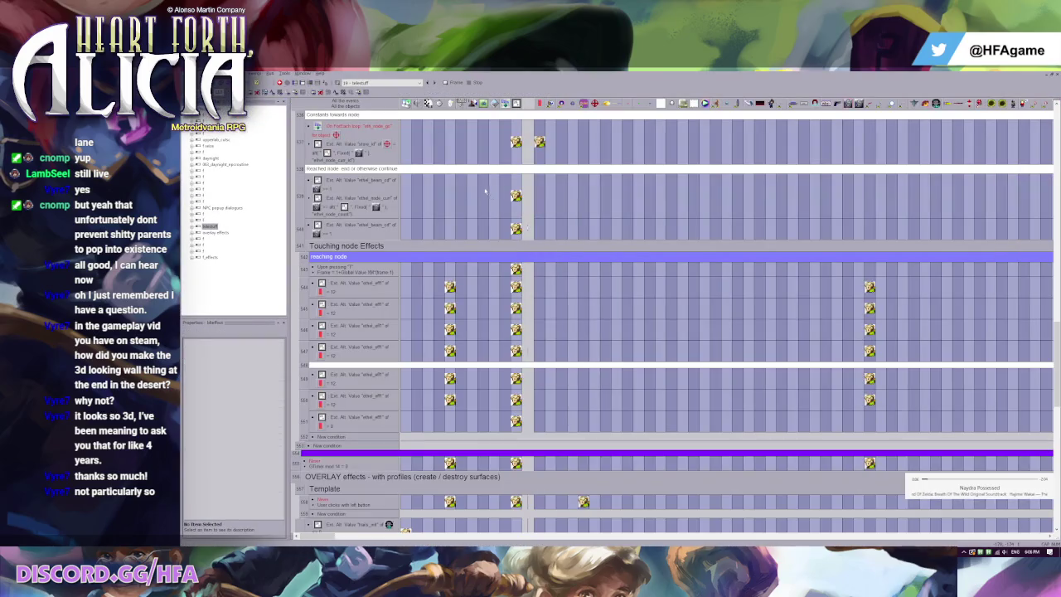
{"action": "key", "text": "alt+Tab"}
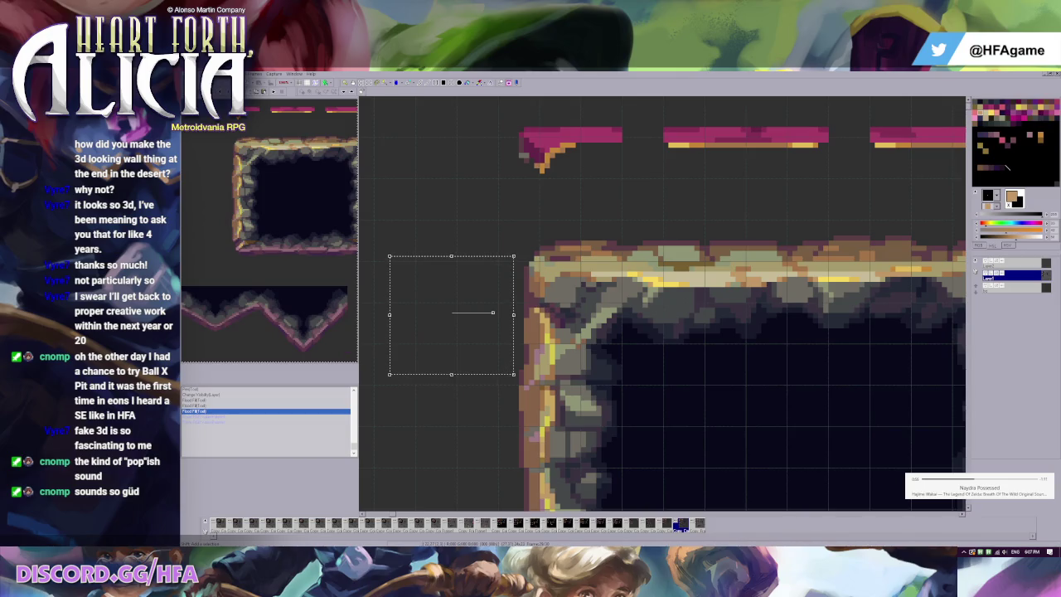
Set the Time (milliseconds) expression to xscroll/2 and test it in the animation preview.
{"action": "key", "text": "ctrl+t"}
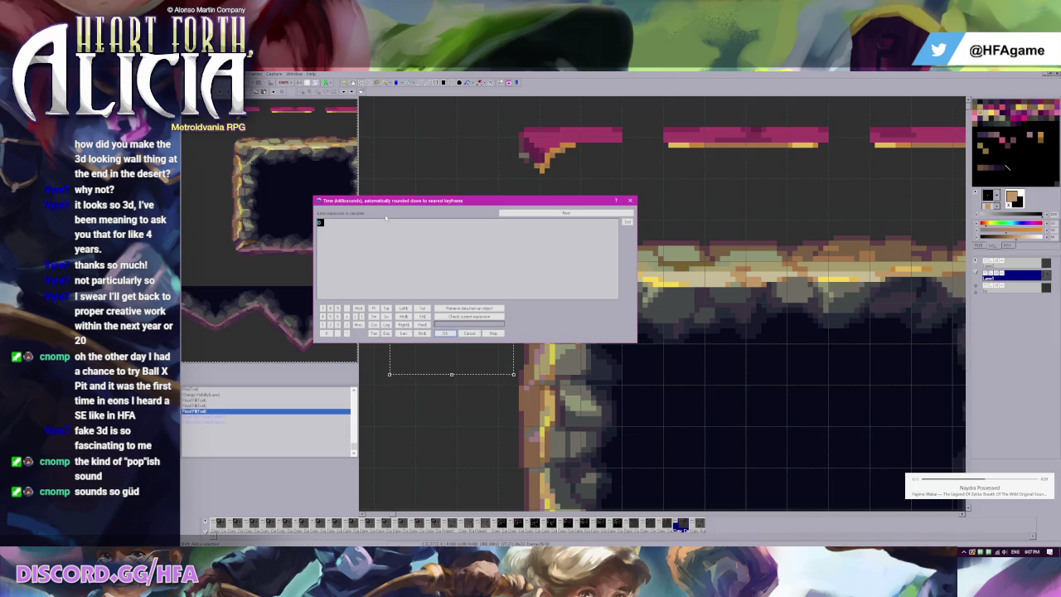
{"action": "type", "text": "xscroll"}
{"action": "type", "text": "/2"}
{"action": "key", "text": "Return"}
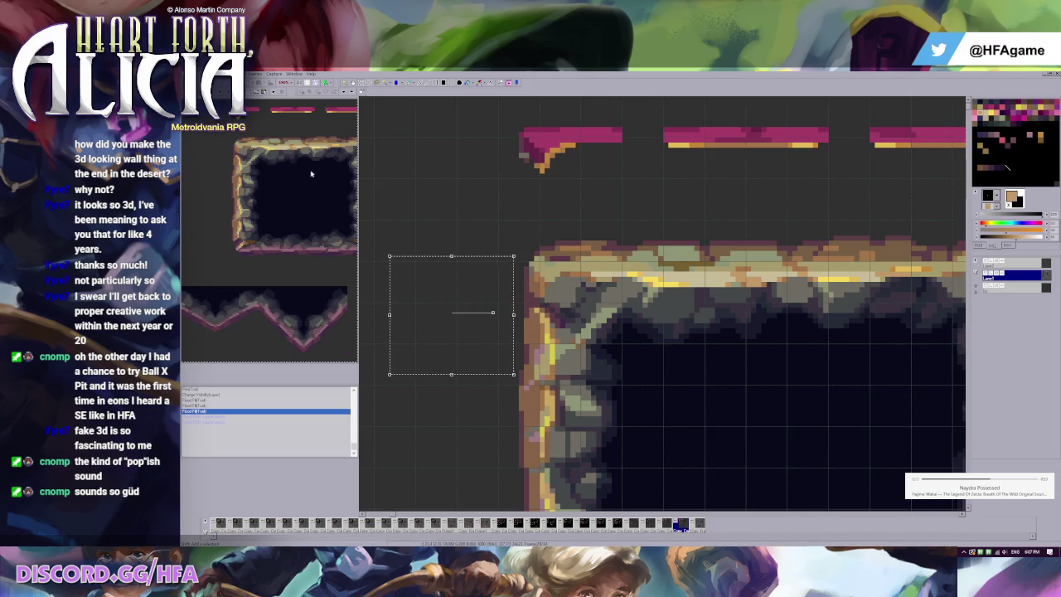
{"action": "key", "text": "F5"}
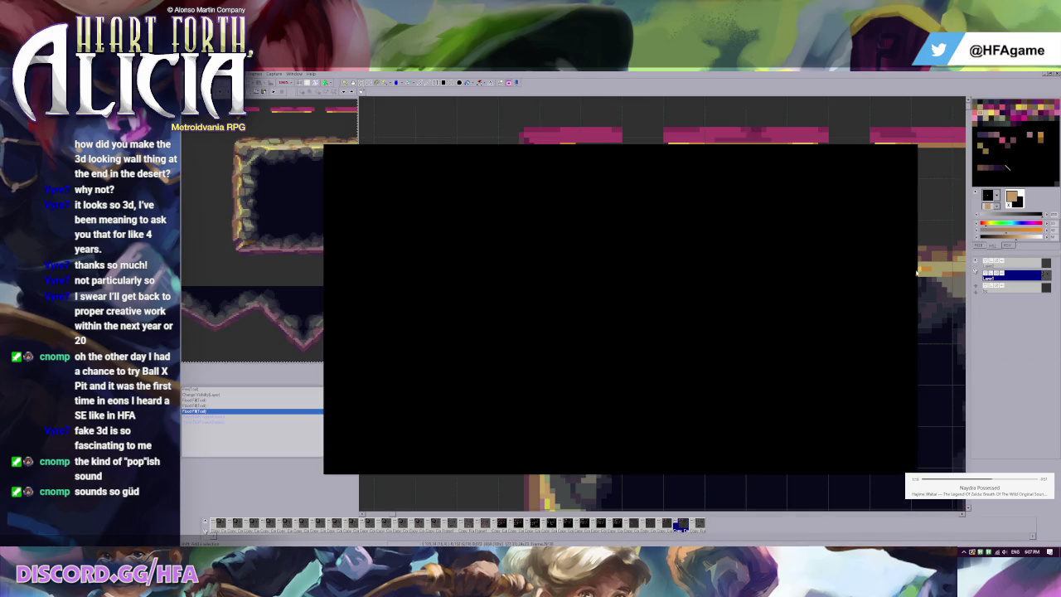
{"action": "key", "text": "Escape"}
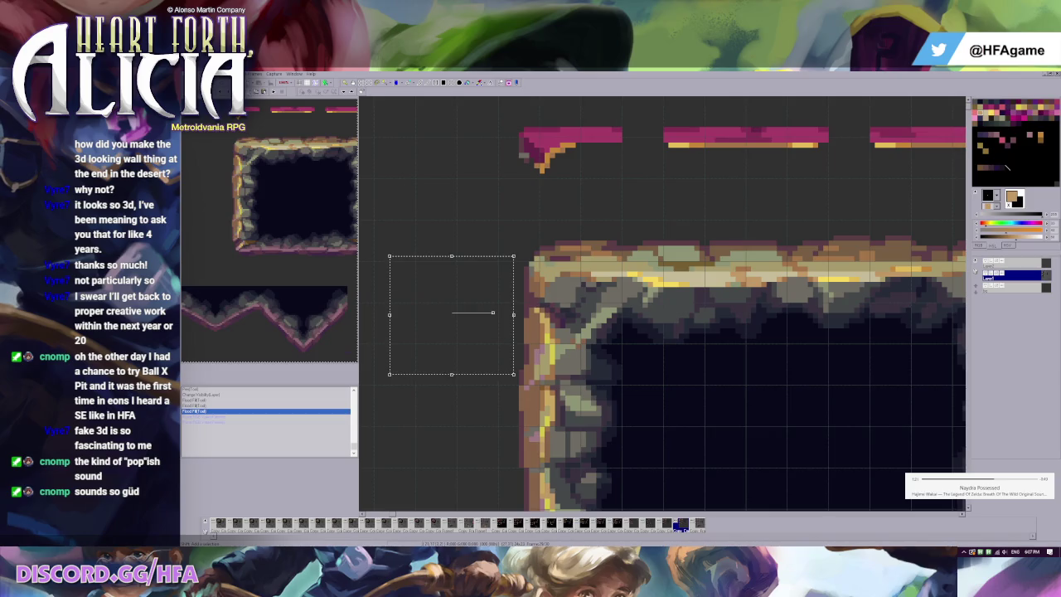
Change the time expression to XMouse*100 and preview the animation again.
{"action": "key", "text": "Return"}
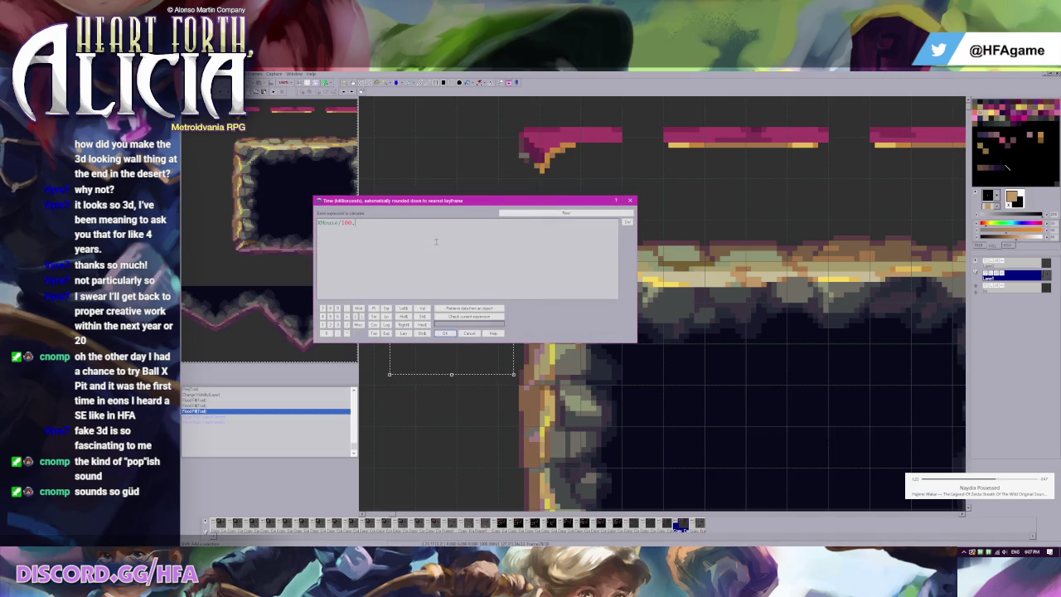
{"action": "key", "text": "Return"}
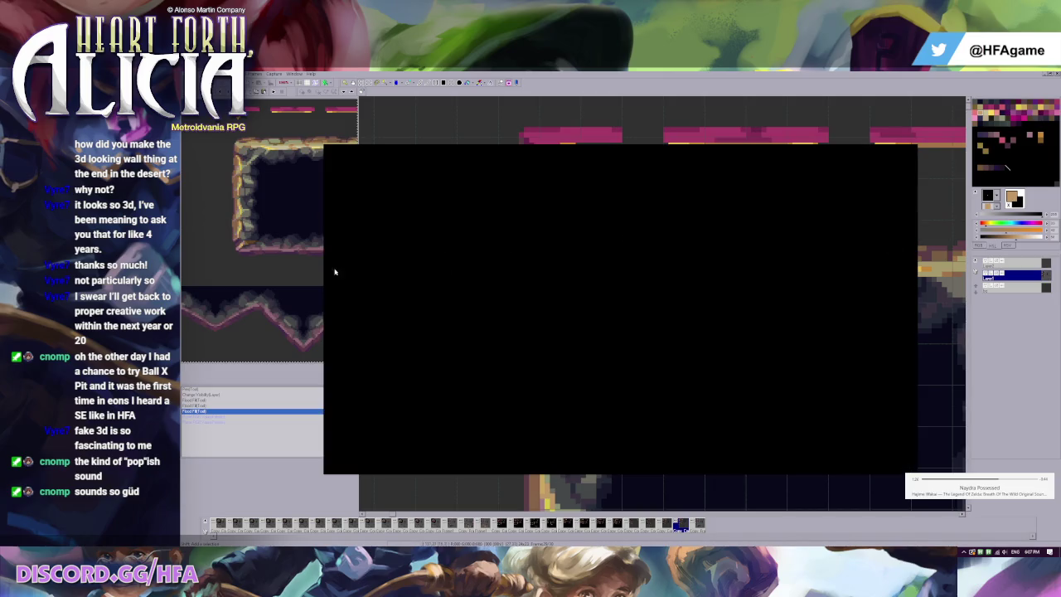
{"action": "left_click", "coordinate": [335, 272]}
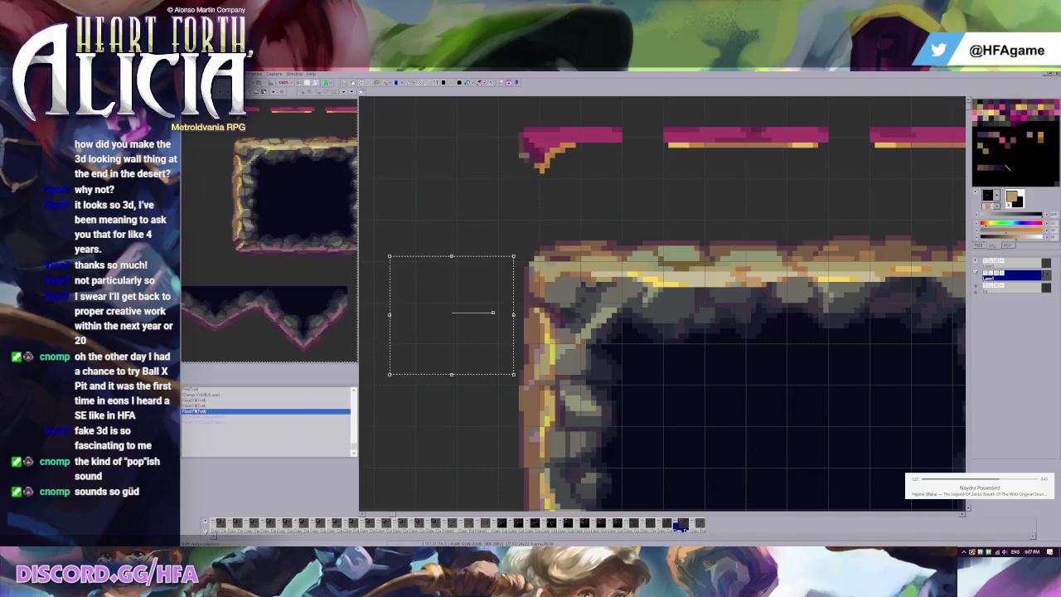
{"action": "key", "text": "Return"}
{"action": "type", "text": "20%cursor*100"}
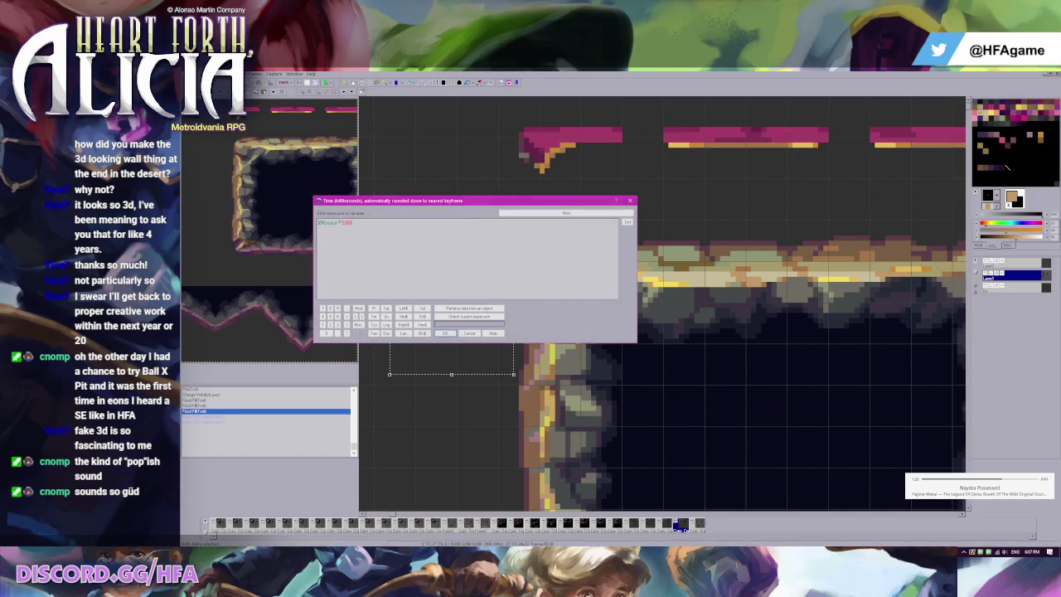
{"action": "key", "text": "Return"}
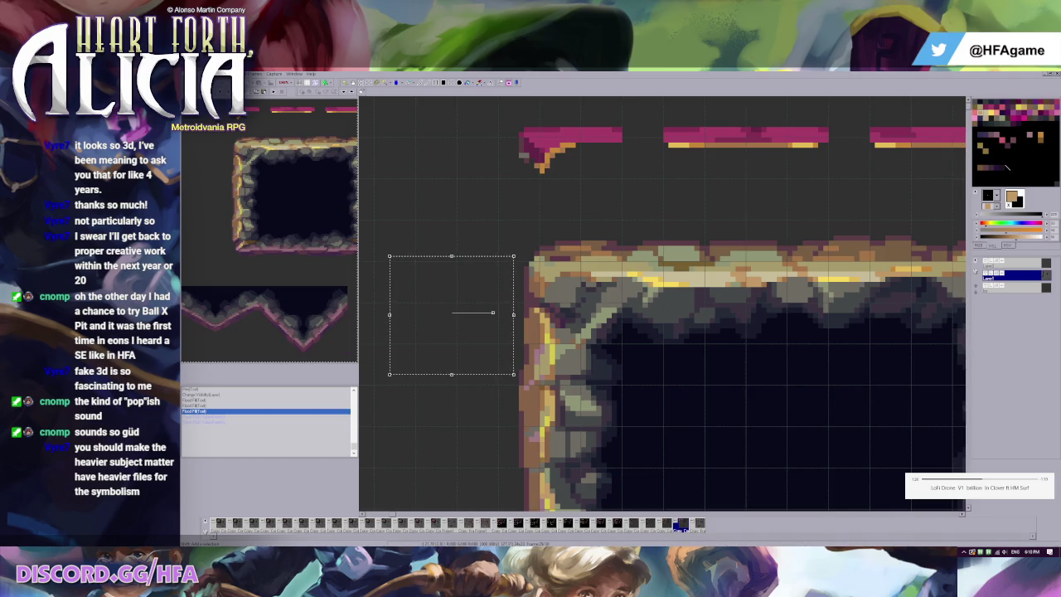
Drop the rectangle selection on the cave sheet, leaving flood fill as the active tool.
{"action": "key", "text": "Escape"}
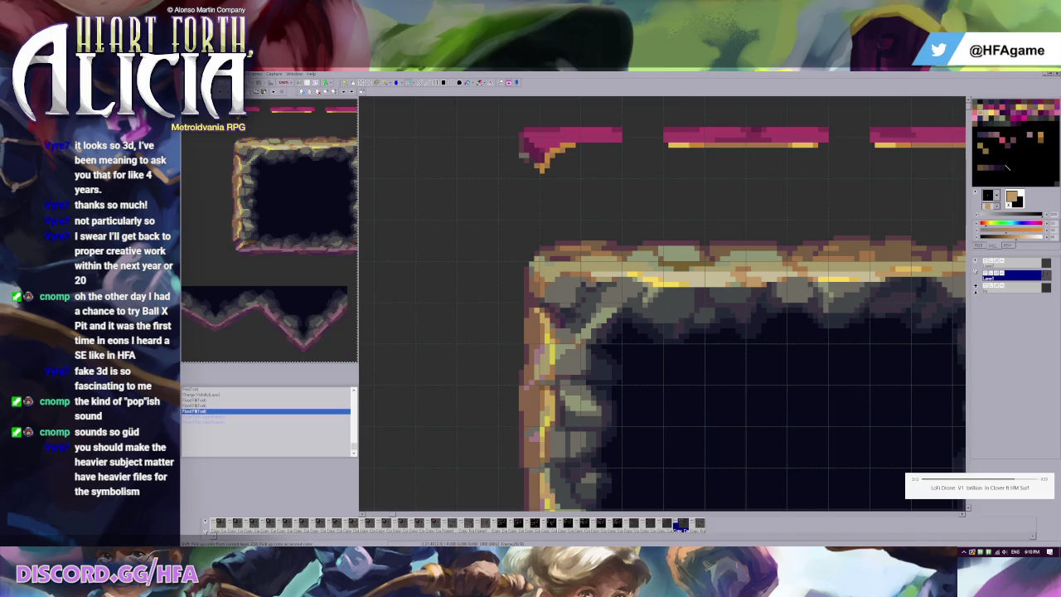
Scroll through the 'ball x pit' Google Images results, then return to Pro Motion NG.
{"action": "key", "text": "alt+Tab"}
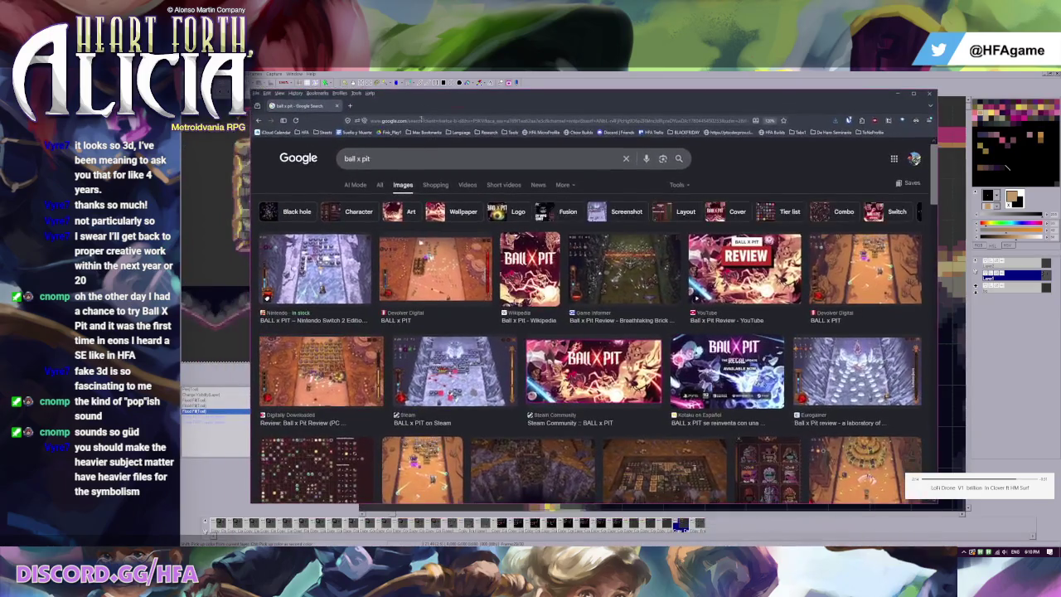
{"action": "scroll", "coordinate": [544, 349], "scroll_direction": "down", "scroll_amount": 3}
{"action": "scroll", "coordinate": [460, 336], "scroll_direction": "down", "scroll_amount": 3}
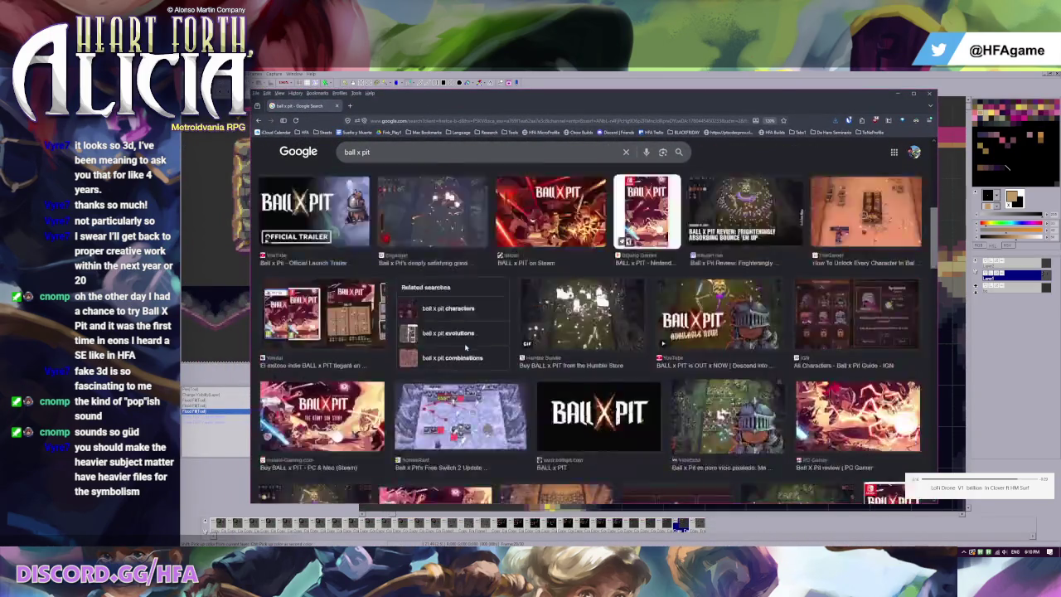
{"action": "scroll", "coordinate": [465, 347], "scroll_direction": "down", "scroll_amount": 5}
{"action": "scroll", "coordinate": [466, 347], "scroll_direction": "up", "scroll_amount": 3}
{"action": "scroll", "coordinate": [466, 347], "scroll_direction": "up", "scroll_amount": 3}
{"action": "scroll", "coordinate": [467, 349], "scroll_direction": "up", "scroll_amount": 5}
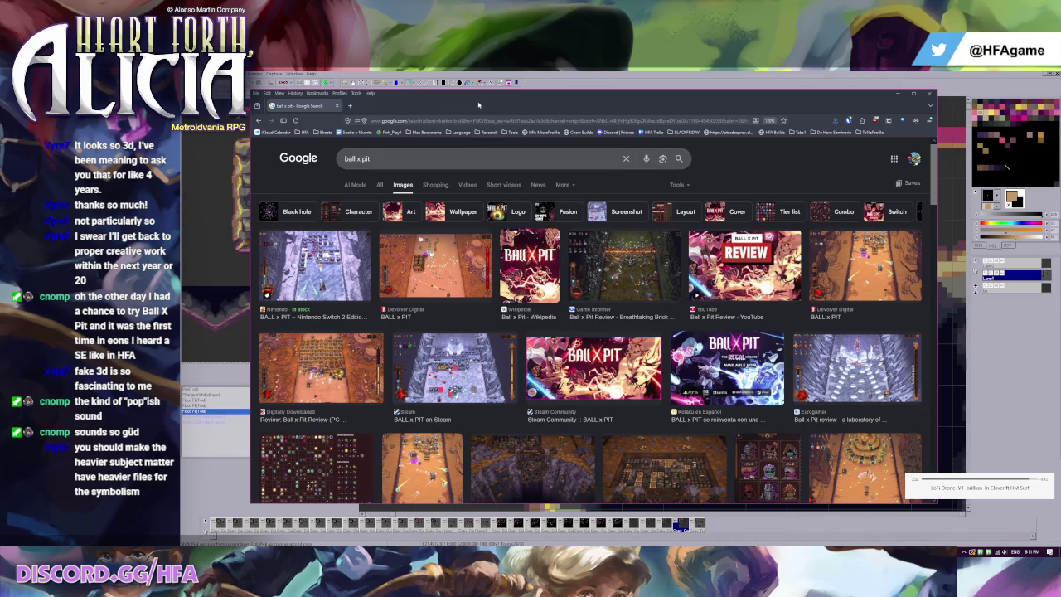
{"action": "key", "text": "alt+Tab"}
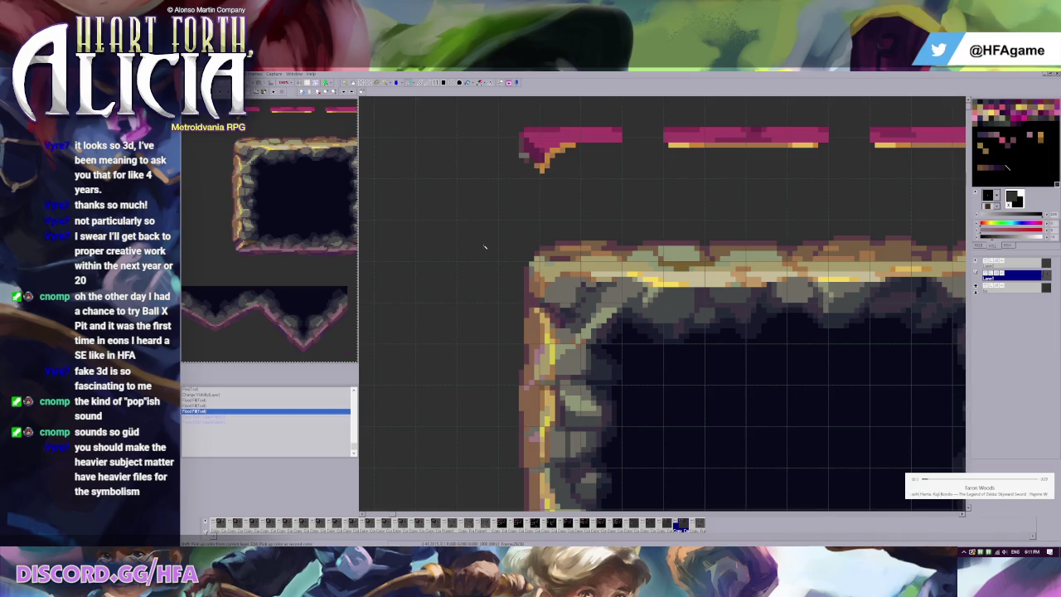
Switch to the other tileset document.
{"action": "scroll", "coordinate": [583, 190], "scroll_direction": "down", "scroll_amount": 2}
{"action": "scroll", "coordinate": [583, 190], "scroll_direction": "up", "scroll_amount": 1}
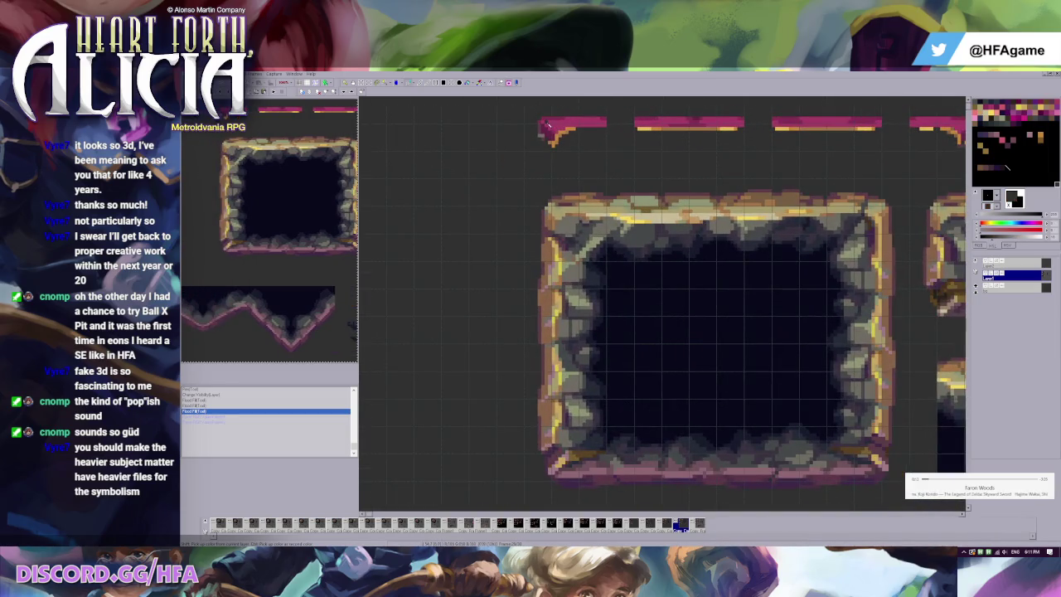
{"action": "scroll", "coordinate": [611, 232], "scroll_direction": "down", "scroll_amount": 2}
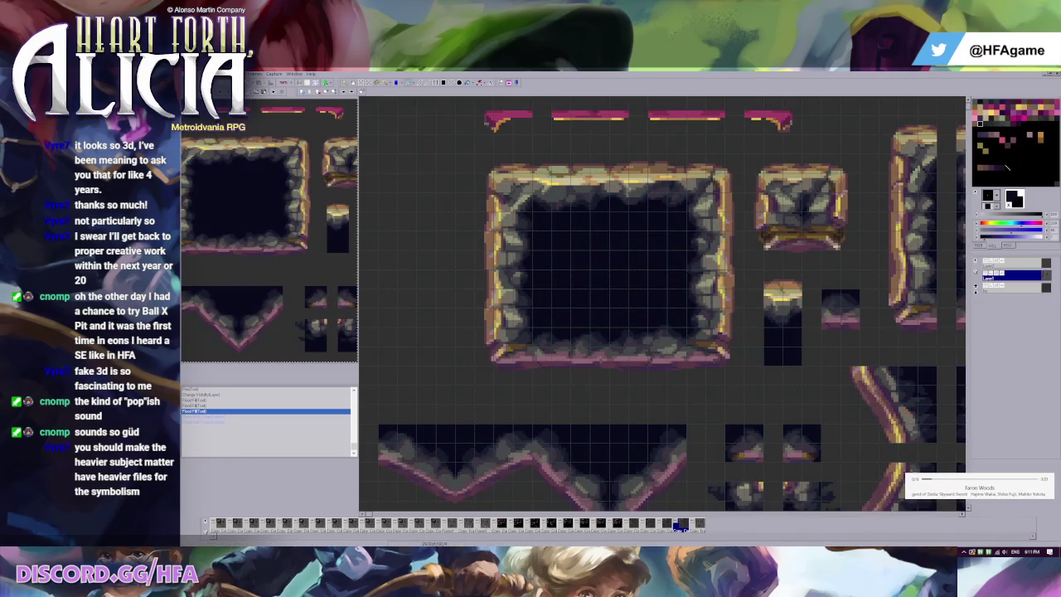
{"action": "left_click", "coordinate": [367, 524]}
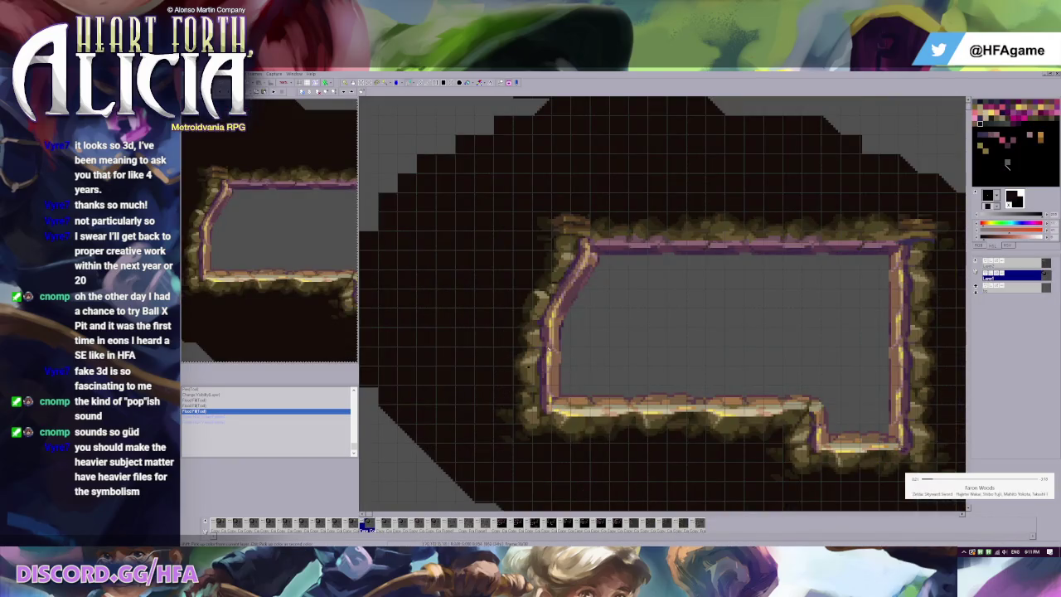
Select the two pillar pieces and the plank on the top layer, then return to the stone-frame sheet.
{"action": "scroll", "coordinate": [595, 299], "scroll_direction": "up", "scroll_amount": 2}
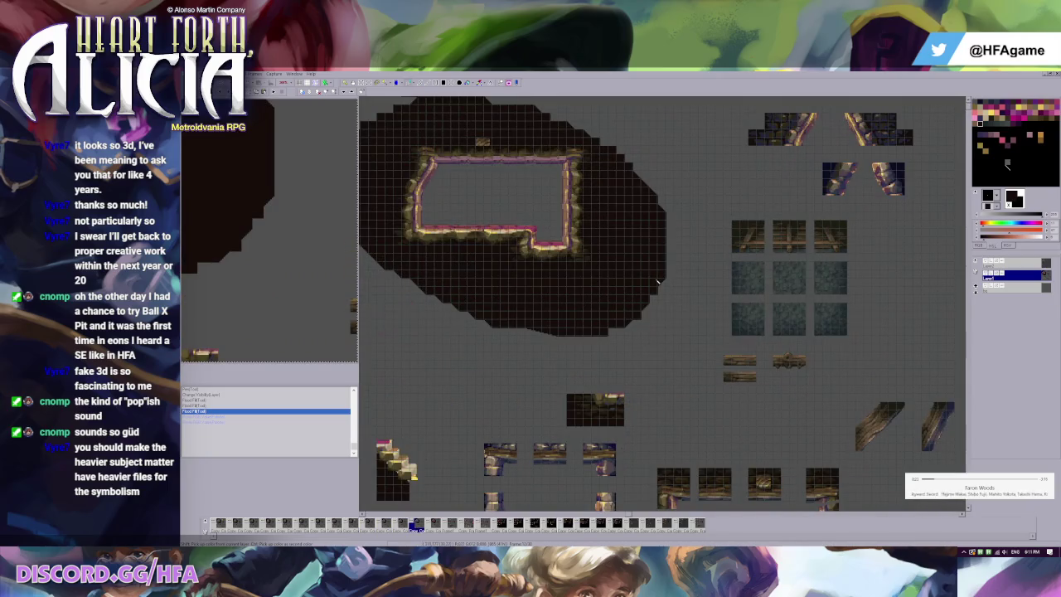
{"action": "scroll", "coordinate": [420, 290], "scroll_direction": "up", "scroll_amount": 2}
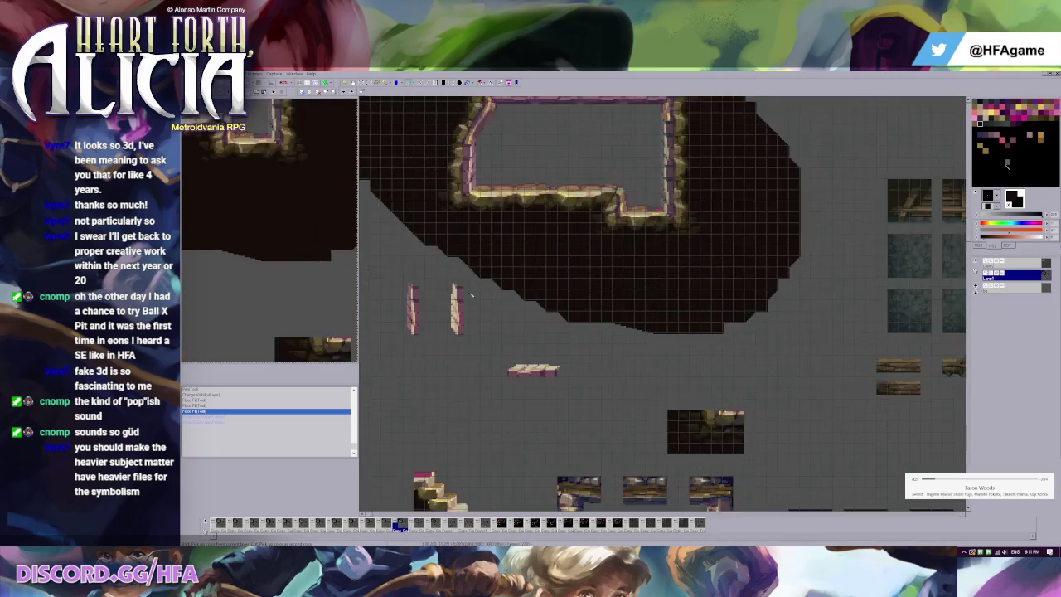
{"action": "mouse_move", "coordinate": [401, 287]}
{"action": "left_mouse_down"}
{"action": "mouse_move", "coordinate": [510, 382]}
{"action": "mouse_move", "coordinate": [634, 425]}
{"action": "left_mouse_up"}
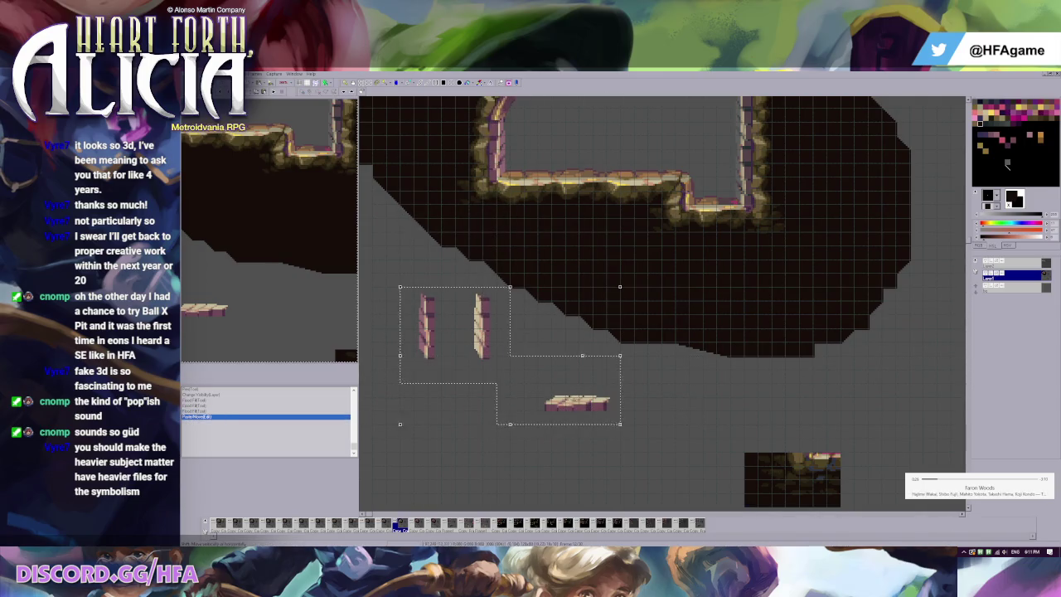
{"action": "left_click", "coordinate": [1011, 263]}
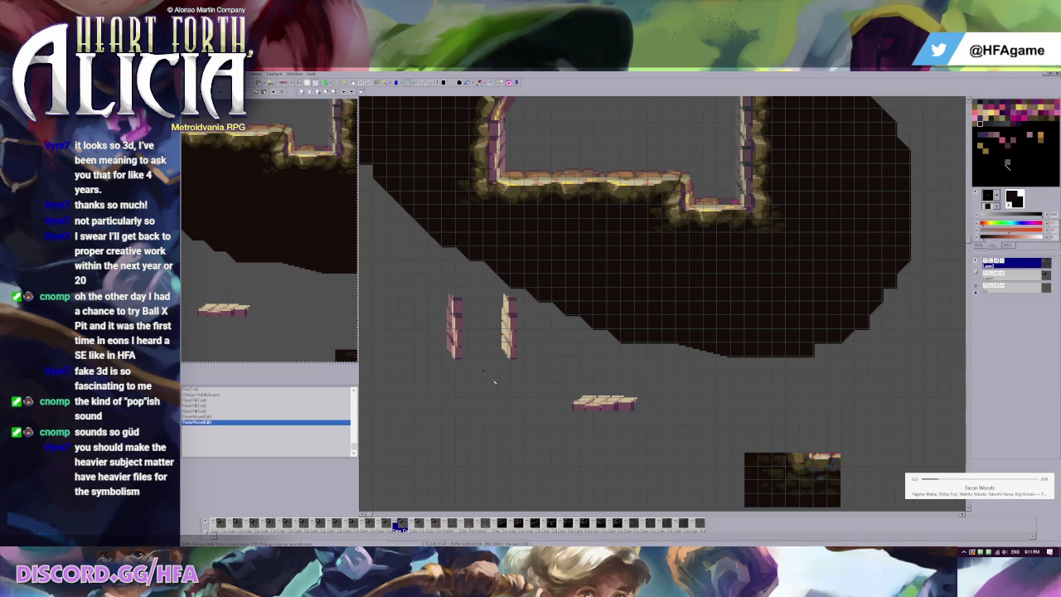
{"action": "key", "text": "Return"}
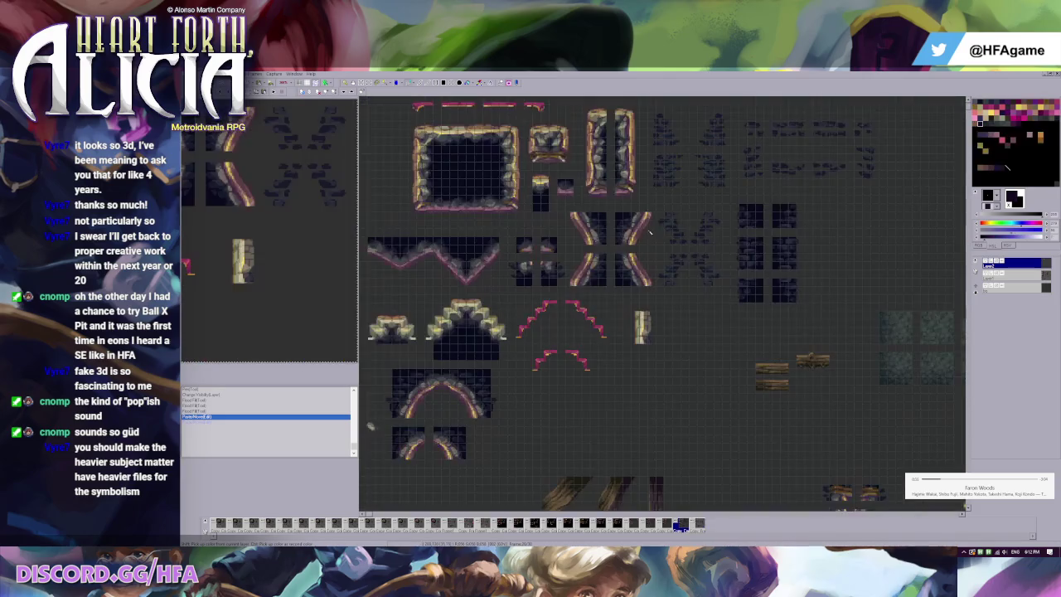
Paste the copied pillars and plank onto the sheet and commit them in place.
{"action": "key", "text": "ctrl+v"}
{"action": "mouse_move", "coordinate": [406, 341]}
{"action": "left_mouse_down"}
{"action": "mouse_move", "coordinate": [564, 428]}
{"action": "mouse_move", "coordinate": [412, 184]}
{"action": "left_mouse_up"}
{"action": "key", "text": "Return"}
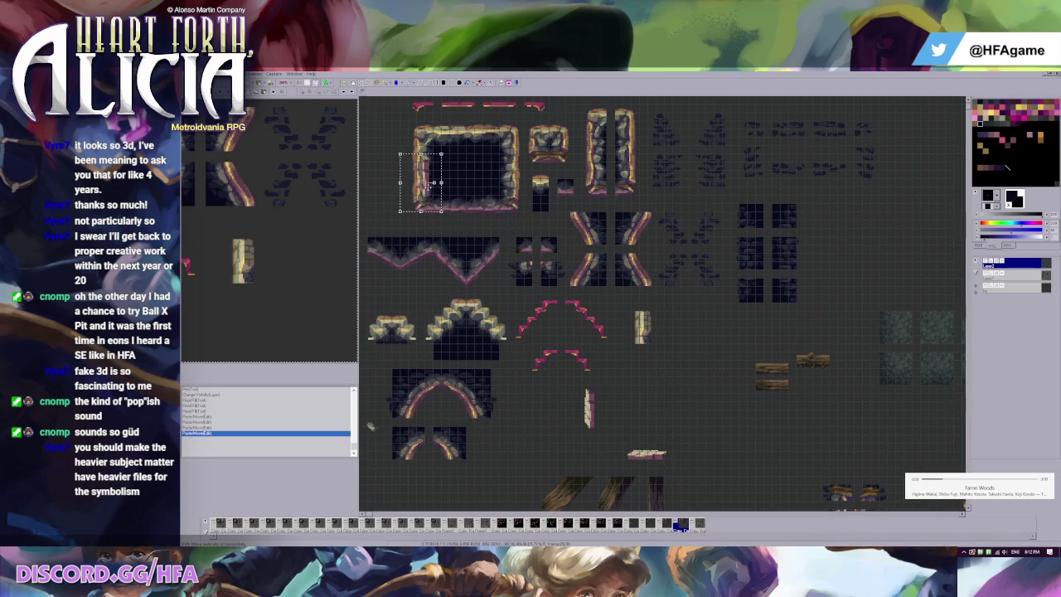
{"action": "scroll", "coordinate": [421, 184], "scroll_direction": "up", "scroll_amount": 2}
Shift the frame's left-edge rock strip down and carry it onto the tall column by the small blocks.
{"action": "left_click_drag", "start_coordinate": [527, 310], "coordinate": [523, 335]}
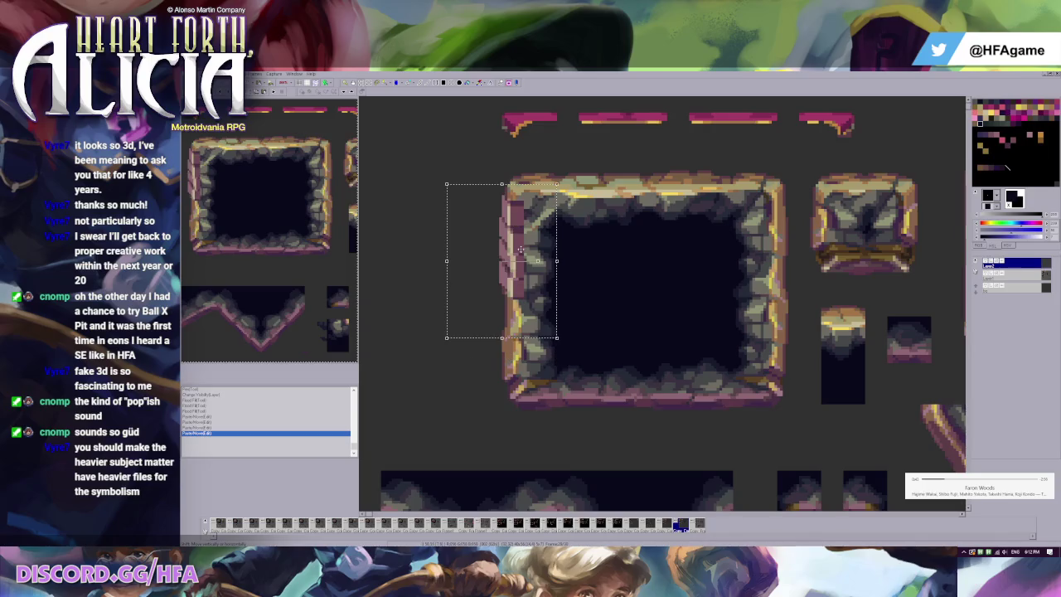
{"action": "mouse_move", "coordinate": [521, 260]}
{"action": "left_mouse_down"}
{"action": "mouse_move", "coordinate": [520, 283]}
{"action": "mouse_move", "coordinate": [521, 241]}
{"action": "mouse_move", "coordinate": [524, 289]}
{"action": "left_mouse_up"}
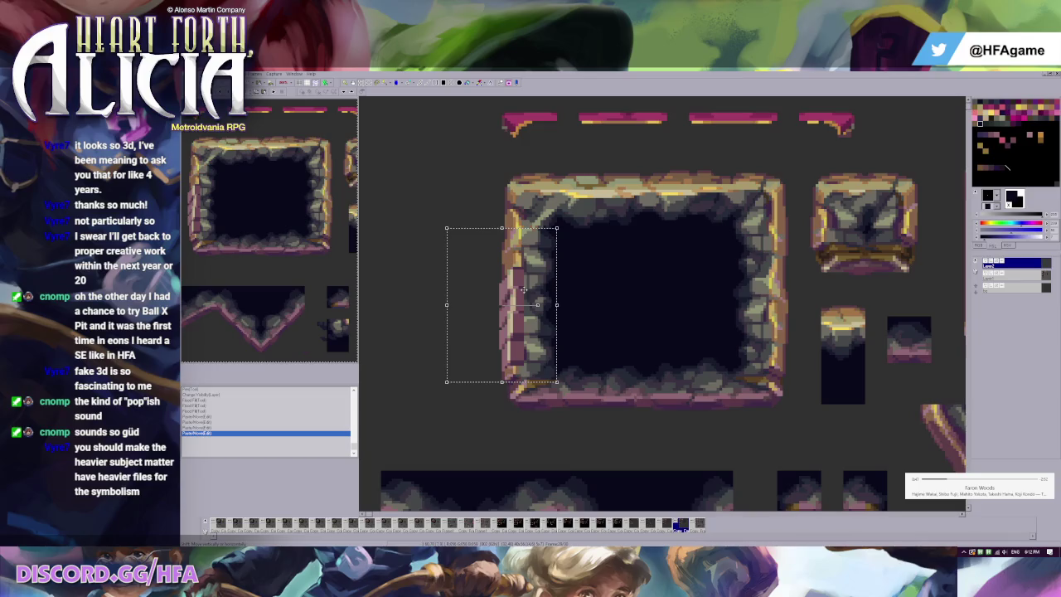
{"action": "scroll", "coordinate": [524, 289], "scroll_direction": "down", "scroll_amount": 1}
{"action": "mouse_move", "coordinate": [477, 264]}
{"action": "left_mouse_down"}
{"action": "mouse_move", "coordinate": [749, 232]}
{"action": "mouse_move", "coordinate": [832, 233]}
{"action": "mouse_move", "coordinate": [825, 265]}
{"action": "left_mouse_up"}
{"action": "key", "text": "ctrl+g"}
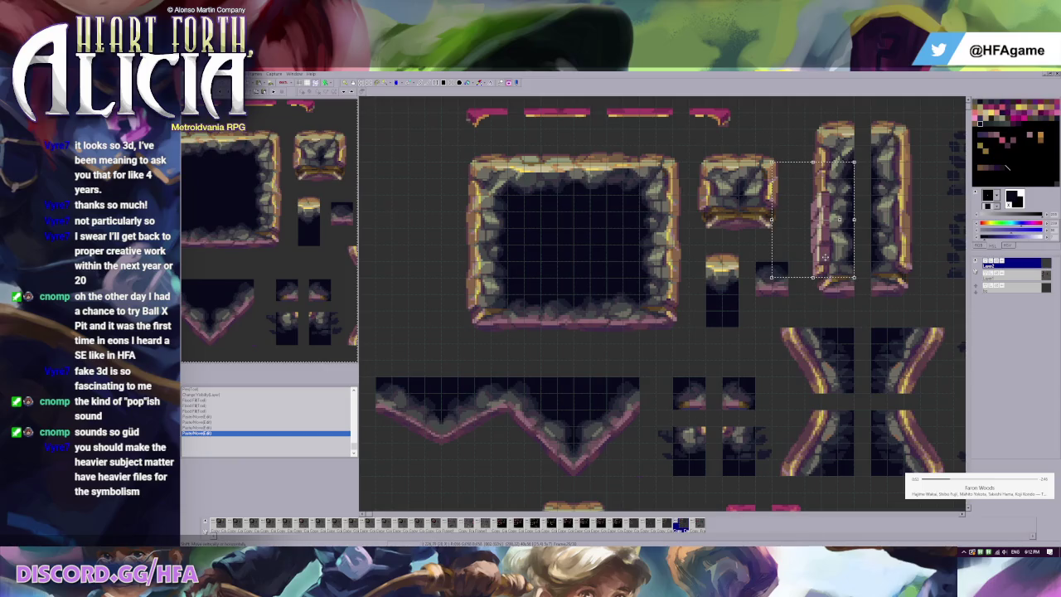
{"action": "left_click_drag", "start_coordinate": [825, 263], "coordinate": [825, 235]}
{"action": "scroll", "coordinate": [825, 235], "scroll_direction": "down", "scroll_amount": 2}
Undo that move, paste the pillar side piece again and nudge it into position.
{"action": "key", "text": "ctrl+z"}
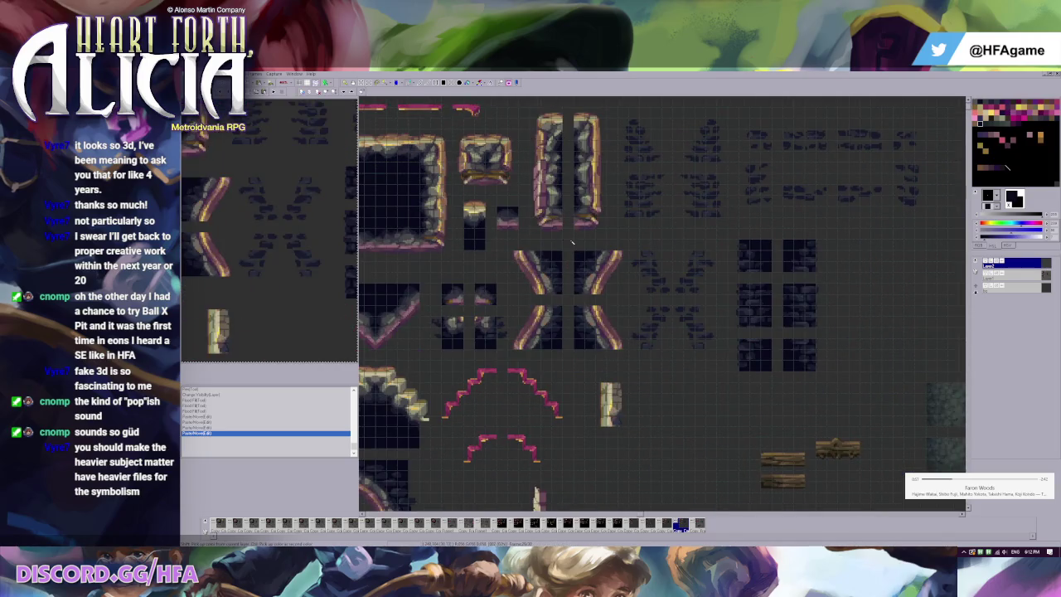
{"action": "scroll", "coordinate": [688, 397], "scroll_direction": "down", "scroll_amount": 3}
{"action": "scroll", "coordinate": [687, 397], "scroll_direction": "left", "scroll_amount": 3}
{"action": "key", "text": "ctrl+v"}
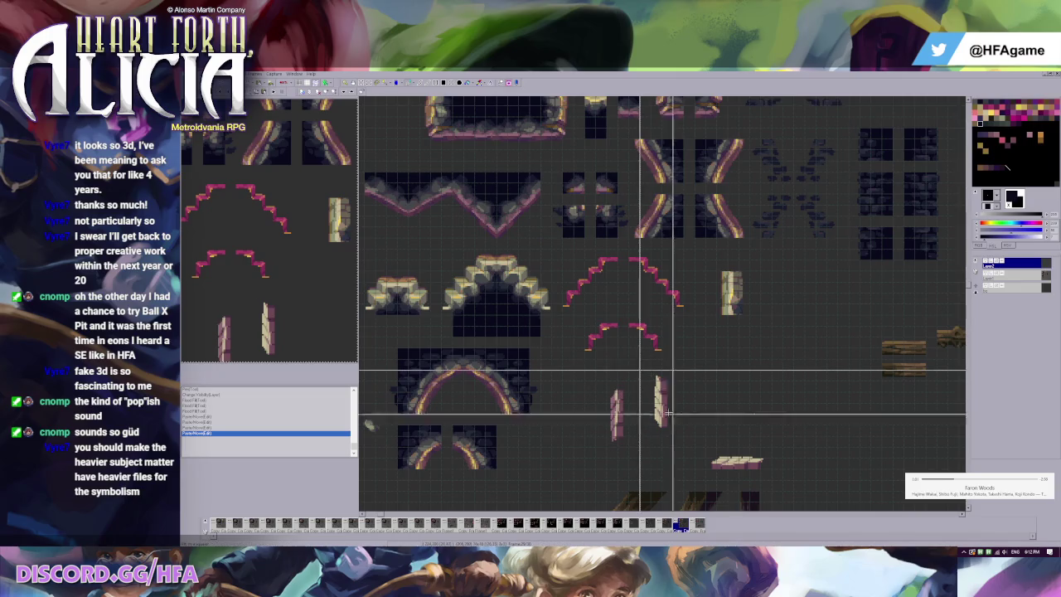
{"action": "left_click_drag", "start_coordinate": [663, 408], "coordinate": [663, 411]}
{"action": "scroll", "coordinate": [678, 382], "scroll_direction": "up", "scroll_amount": 3}
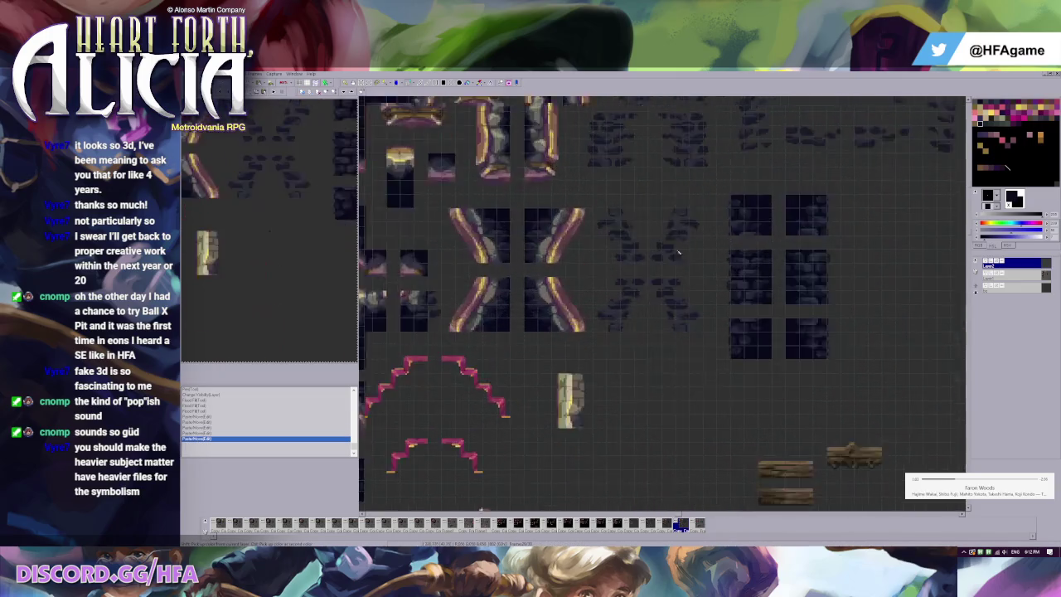
{"action": "left_click_drag", "start_coordinate": [479, 274], "coordinate": [482, 271]}
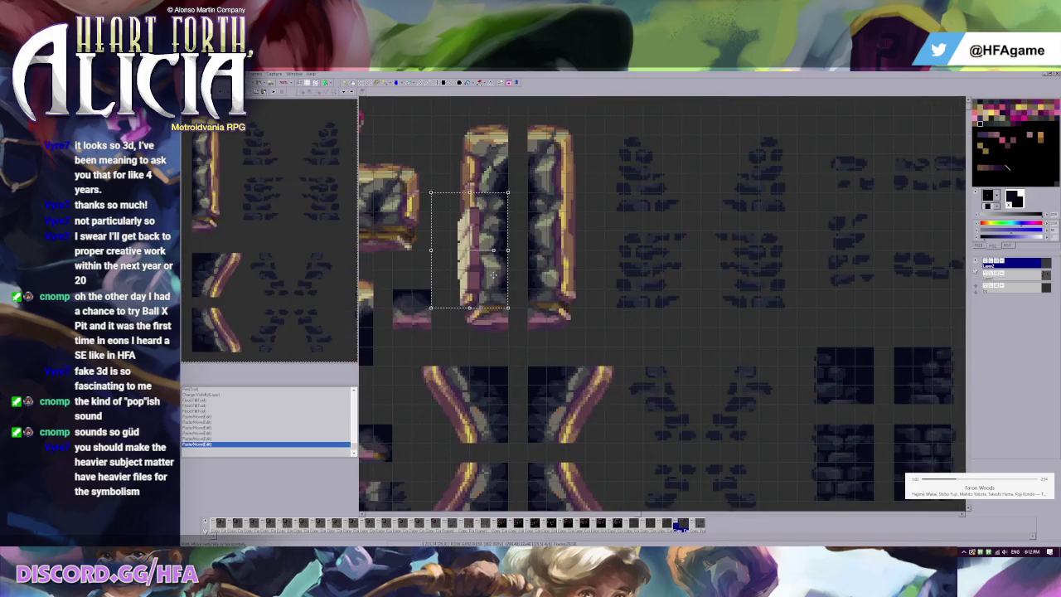
{"action": "scroll", "coordinate": [561, 225], "scroll_direction": "down", "scroll_amount": 1}
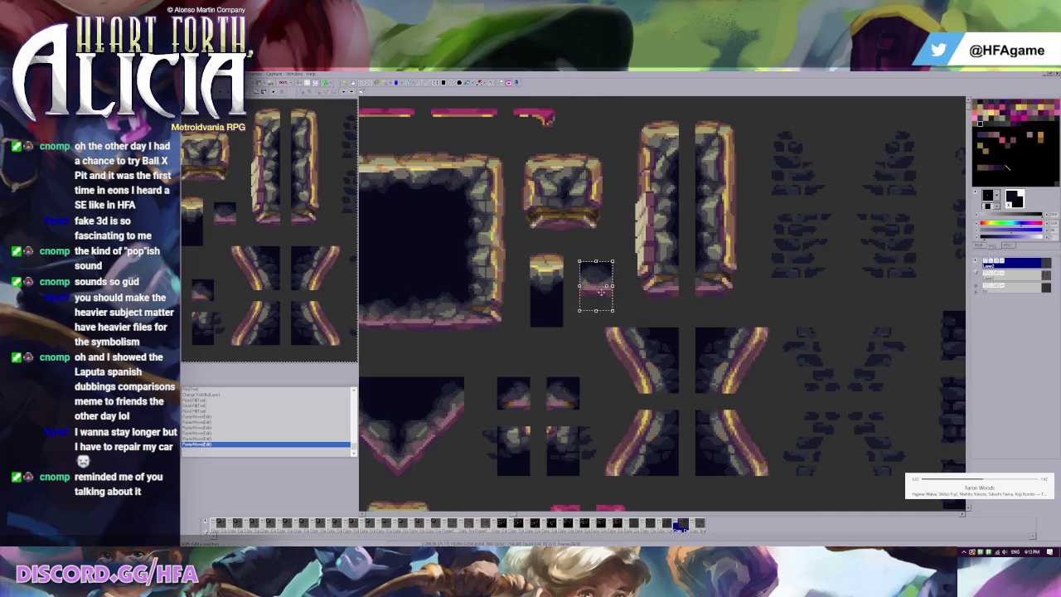
Pick a grey drawing colour and compare the sheet with and without the Adjust RGB change.
{"action": "scroll", "coordinate": [622, 356], "scroll_direction": "down", "scroll_amount": 2}
{"action": "scroll", "coordinate": [635, 378], "scroll_direction": "up", "scroll_amount": 2}
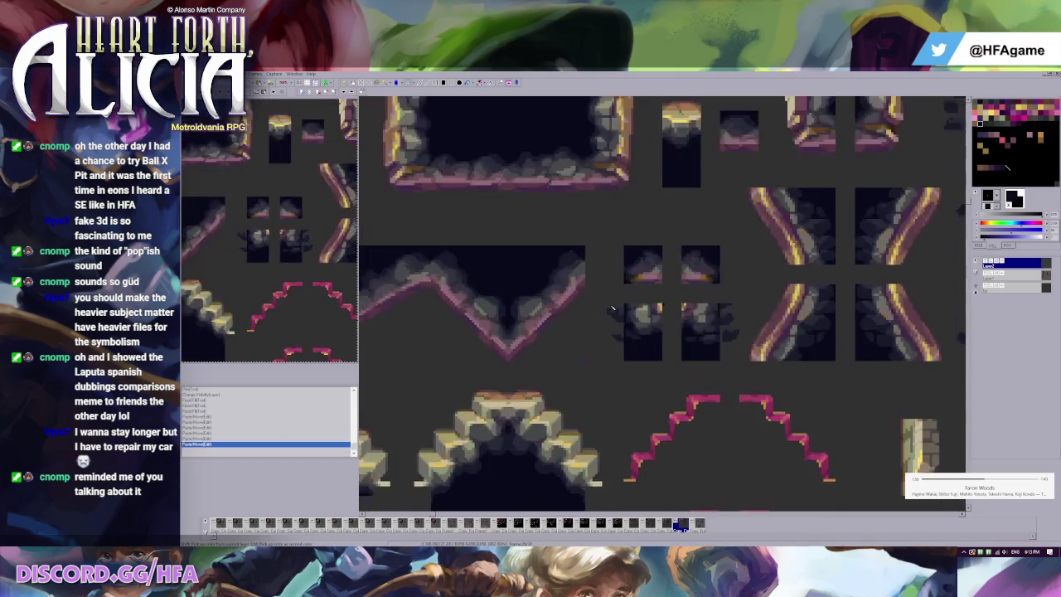
{"action": "scroll", "coordinate": [774, 259], "scroll_direction": "up", "scroll_amount": 2}
{"action": "scroll", "coordinate": [553, 390], "scroll_direction": "down", "scroll_amount": 1}
{"action": "scroll", "coordinate": [579, 339], "scroll_direction": "up", "scroll_amount": 2}
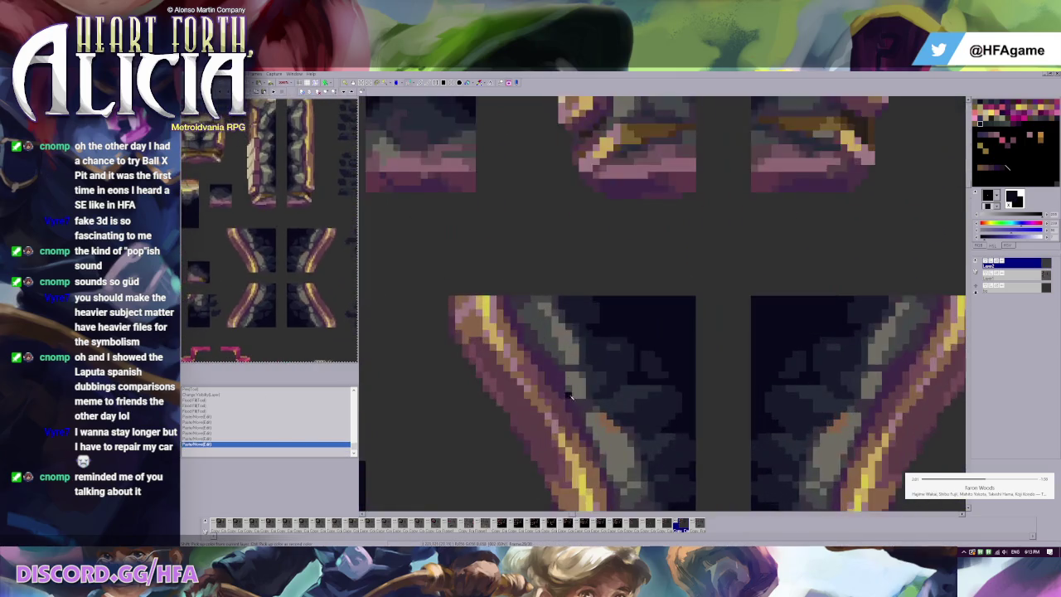
{"action": "scroll", "coordinate": [579, 340], "scroll_direction": "down", "scroll_amount": 2}
{"action": "scroll", "coordinate": [596, 315], "scroll_direction": "down", "scroll_amount": 1}
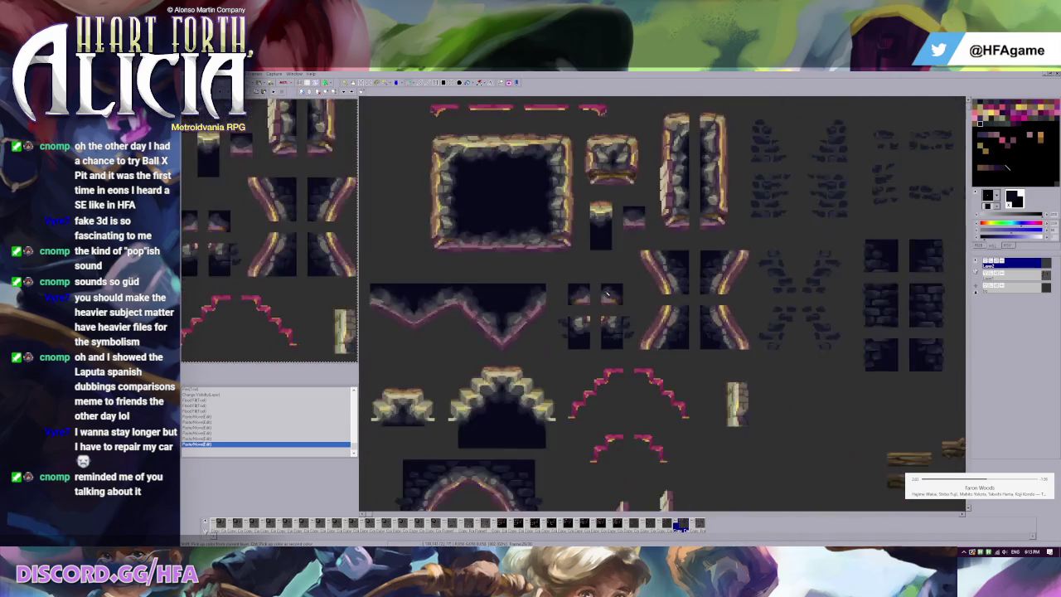
{"action": "scroll", "coordinate": [537, 241], "scroll_direction": "up", "scroll_amount": 1}
{"action": "scroll", "coordinate": [572, 265], "scroll_direction": "up", "scroll_amount": 1}
{"action": "scroll", "coordinate": [622, 298], "scroll_direction": "up", "scroll_amount": 2}
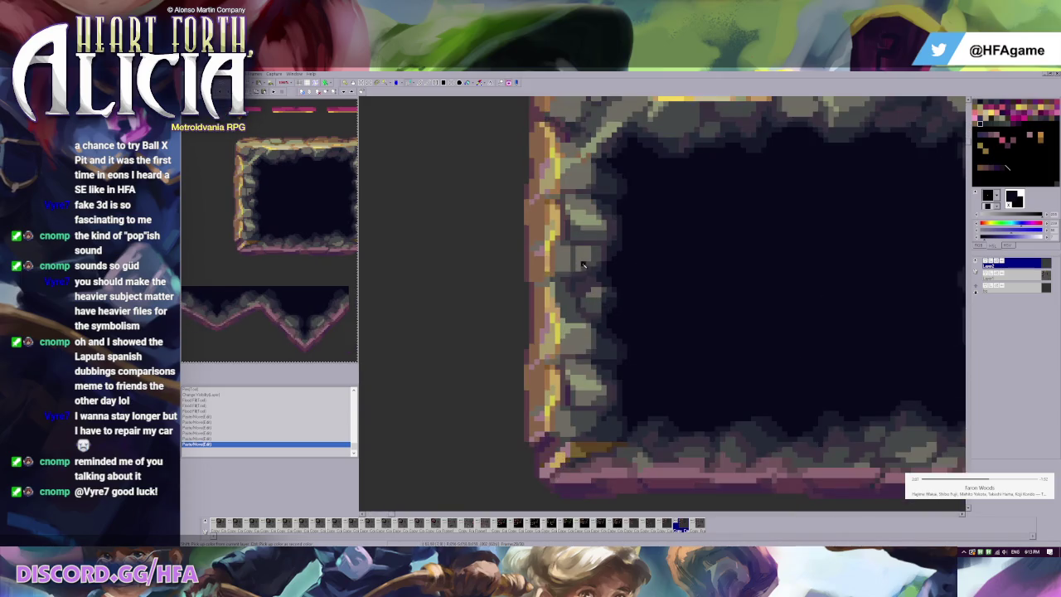
{"action": "left_click", "coordinate": [984, 239]}
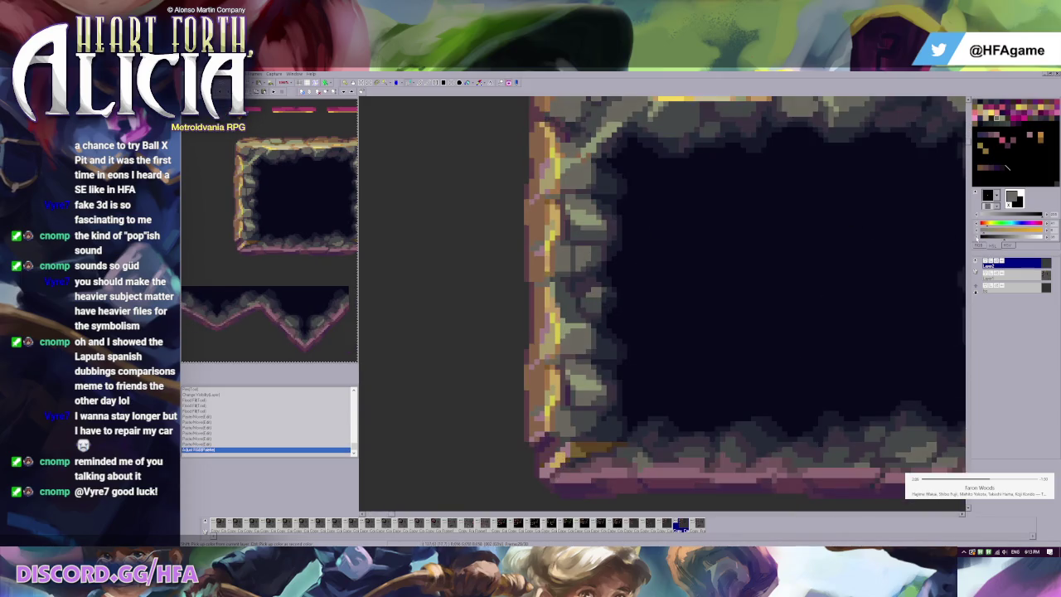
{"action": "key", "text": "ctrl+z"}
{"action": "scroll", "coordinate": [618, 275], "scroll_direction": "down", "scroll_amount": 2}
{"action": "scroll", "coordinate": [619, 274], "scroll_direction": "down", "scroll_amount": 1}
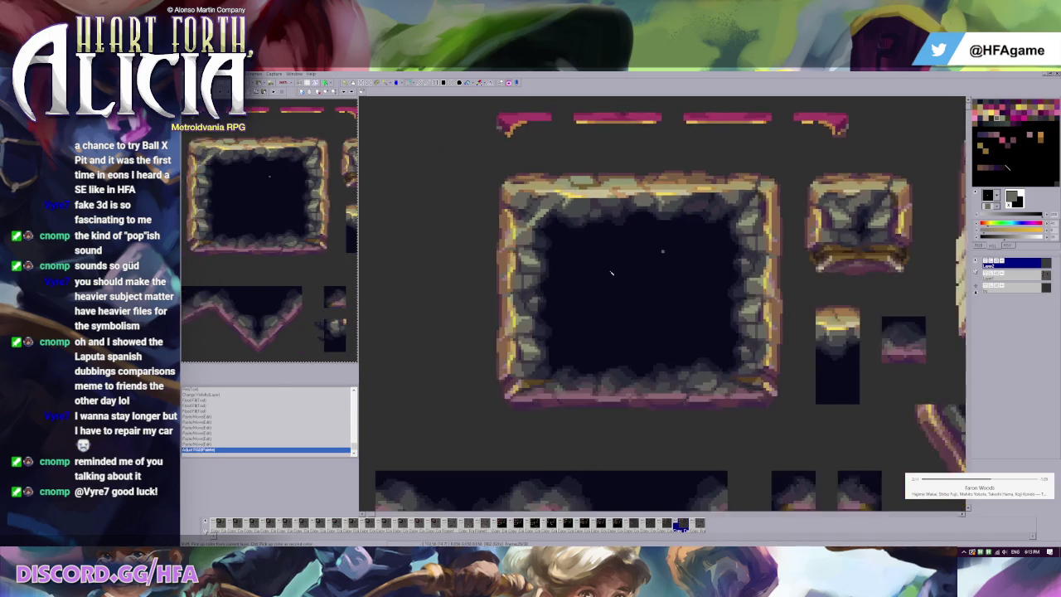
{"action": "key", "text": "ctrl+y"}
Select the pale pillar side piece and move it onto the stone pillar.
{"action": "scroll", "coordinate": [618, 275], "scroll_direction": "down", "scroll_amount": 1}
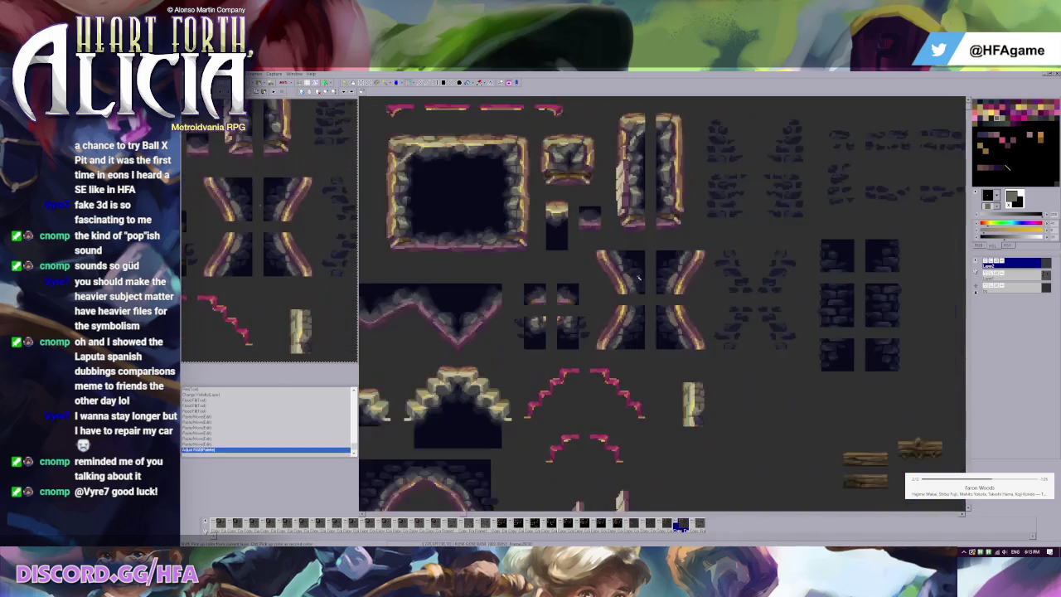
{"action": "scroll", "coordinate": [613, 274], "scroll_direction": "down", "scroll_amount": 1}
{"action": "scroll", "coordinate": [638, 331], "scroll_direction": "down", "scroll_amount": 2}
{"action": "scroll", "coordinate": [661, 379], "scroll_direction": "down", "scroll_amount": 1}
{"action": "scroll", "coordinate": [661, 379], "scroll_direction": "up", "scroll_amount": 1}
{"action": "scroll", "coordinate": [661, 378], "scroll_direction": "up", "scroll_amount": 1}
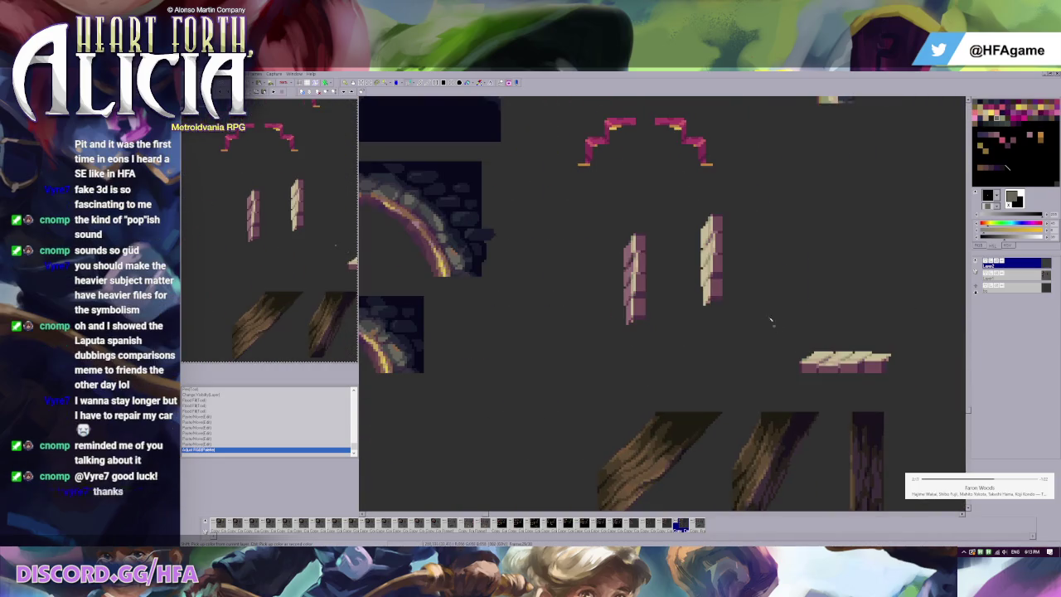
{"action": "left_click_drag", "start_coordinate": [694, 199], "coordinate": [727, 343]}
{"action": "scroll", "coordinate": [730, 286], "scroll_direction": "up", "scroll_amount": 2}
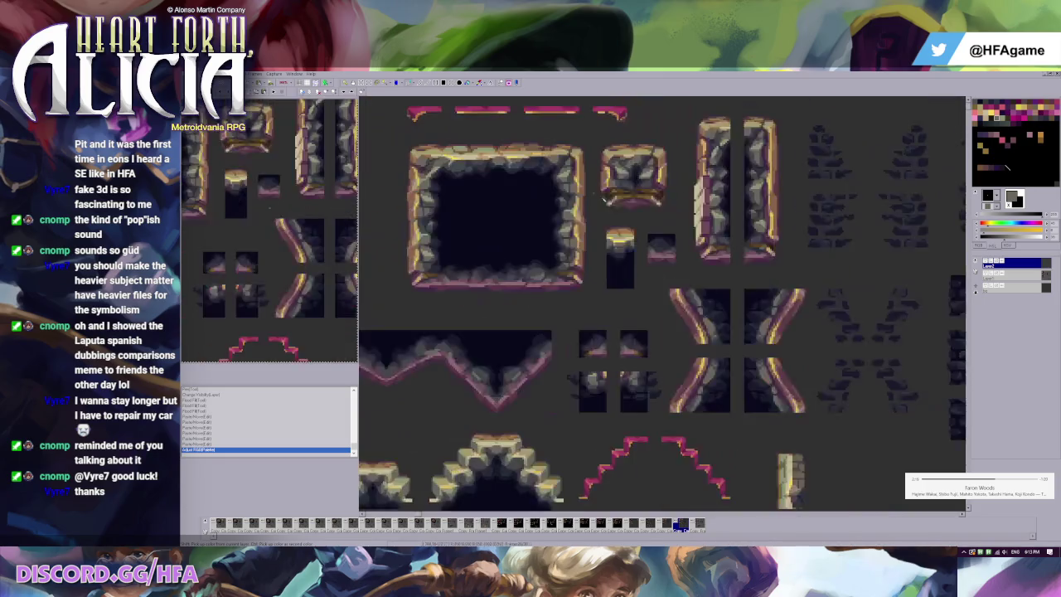
{"action": "scroll", "coordinate": [731, 287], "scroll_direction": "up", "scroll_amount": 1}
{"action": "left_click_drag", "start_coordinate": [720, 255], "coordinate": [670, 242]}
Commit the moved side piece and try repainting the pillar's left edge, then undo it.
{"action": "scroll", "coordinate": [670, 242], "scroll_direction": "up", "scroll_amount": 1}
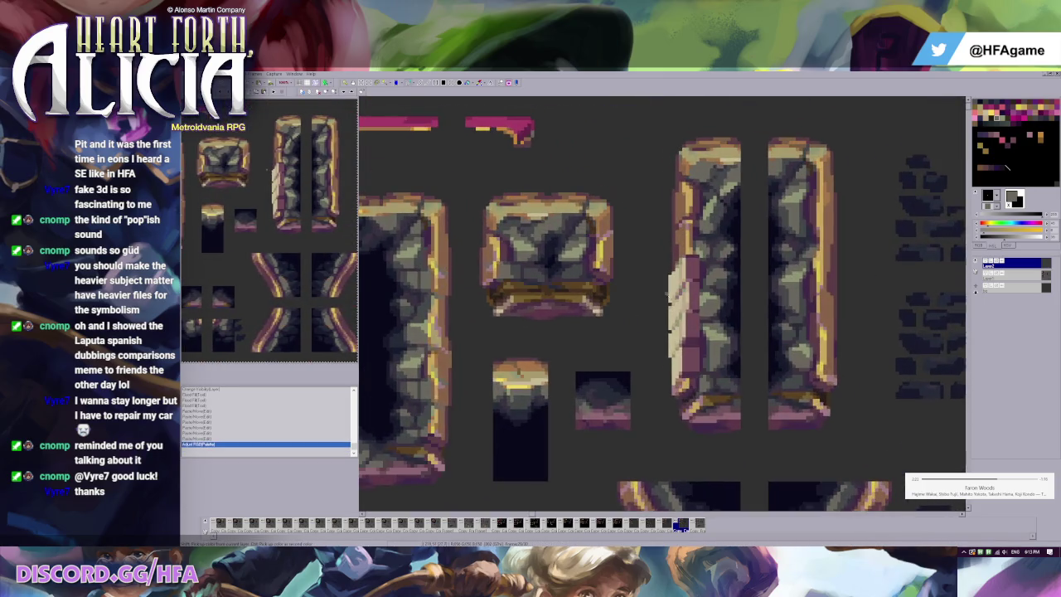
{"action": "left_click", "coordinate": [674, 265]}
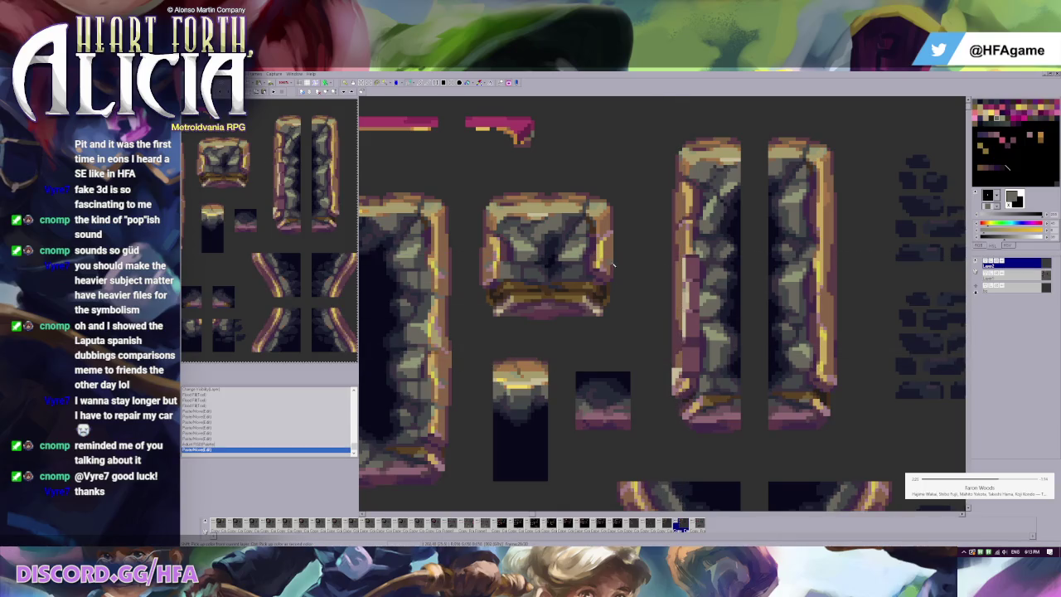
{"action": "left_click_drag", "start_coordinate": [671, 258], "coordinate": [674, 365]}
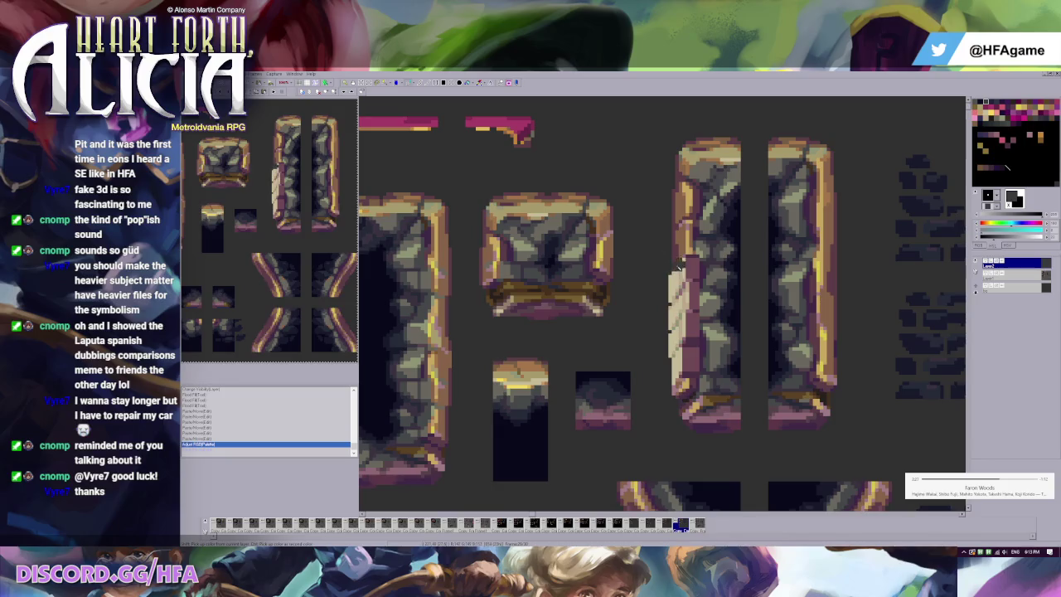
{"action": "left_click_drag", "start_coordinate": [673, 265], "coordinate": [675, 360]}
{"action": "key", "text": "ctrl+z"}
Darken the light pixels along the pillar's upper, middle and lower left edge, undoing the last stroke.
{"action": "mouse_move", "coordinate": [672, 274]}
{"action": "left_mouse_down"}
{"action": "mouse_move", "coordinate": [673, 358]}
{"action": "mouse_move", "coordinate": [678, 266]}
{"action": "left_mouse_up"}
{"action": "mouse_move", "coordinate": [679, 323]}
{"action": "left_mouse_down"}
{"action": "mouse_move", "coordinate": [675, 385]}
{"action": "mouse_move", "coordinate": [679, 341]}
{"action": "left_mouse_up"}
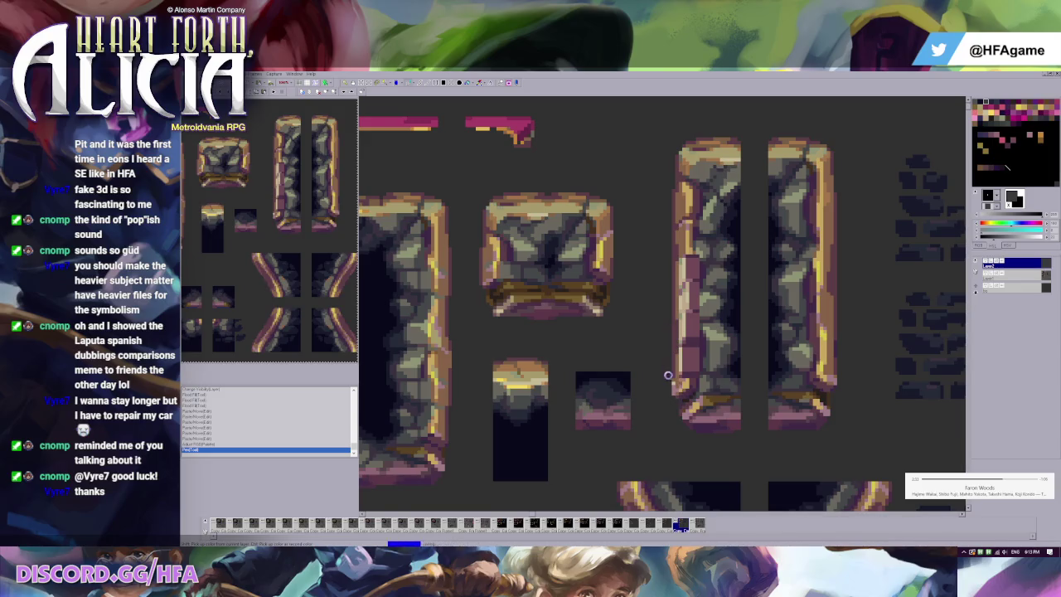
{"action": "left_click_drag", "start_coordinate": [680, 381], "coordinate": [686, 342]}
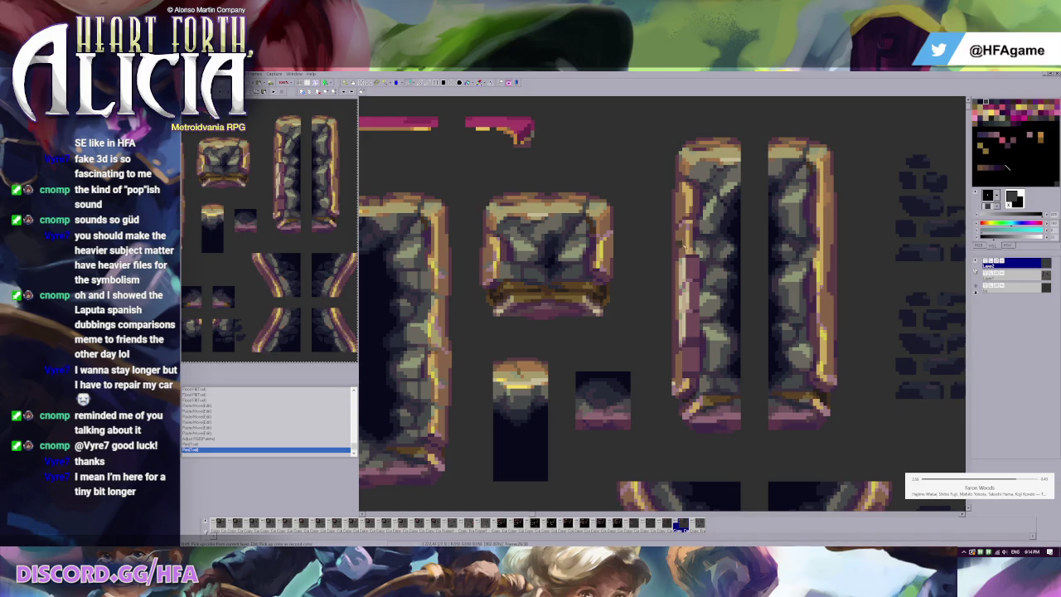
{"action": "key", "text": "ctrl+z"}
{"action": "key", "text": "ctrl+z"}
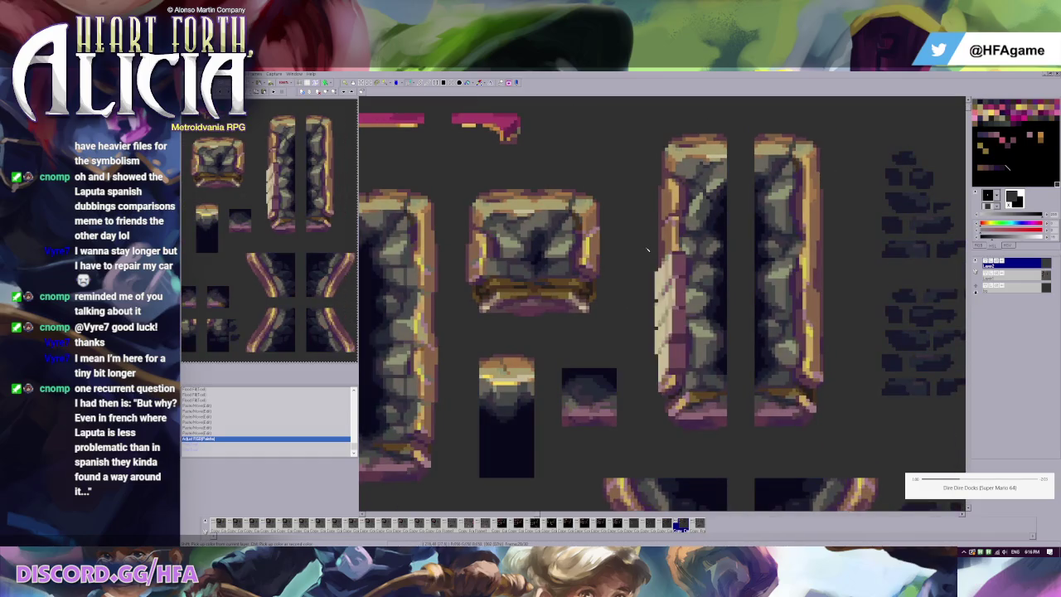
Touch up the pale patch on the pillar's left edge, trying and undoing a paste.
{"action": "left_click_drag", "start_coordinate": [646, 242], "coordinate": [651, 268]}
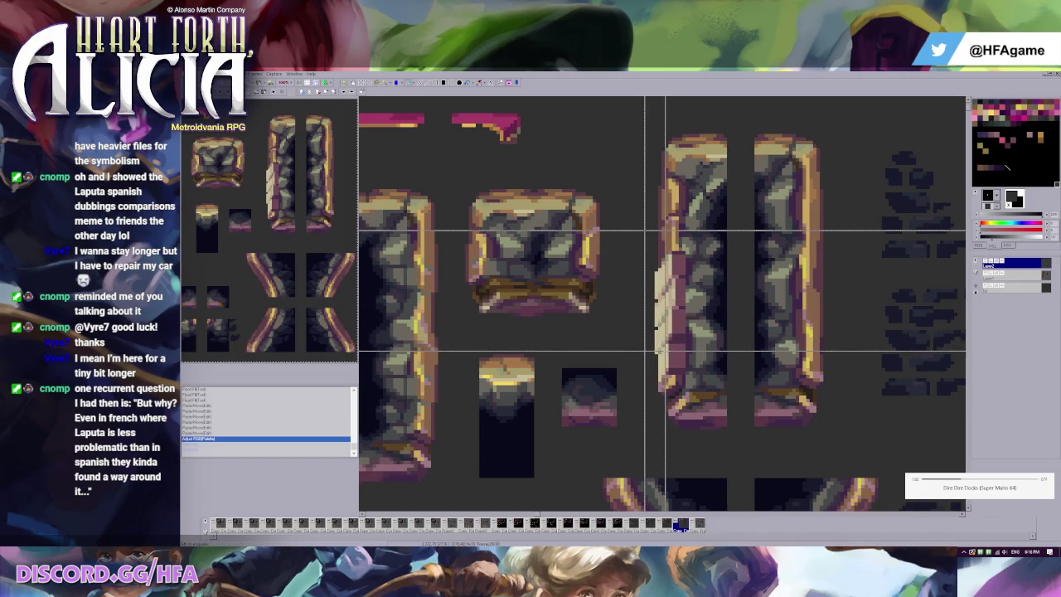
{"action": "left_click", "coordinate": [661, 357]}
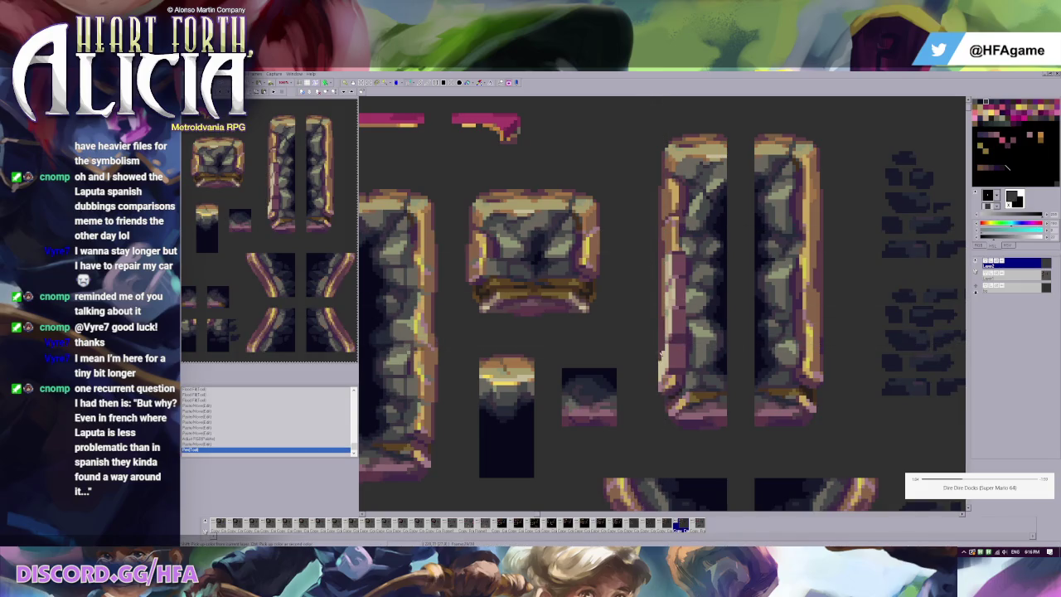
{"action": "key", "text": "ctrl+z"}
{"action": "key", "text": "ctrl+y"}
{"action": "key", "text": "ctrl+v"}
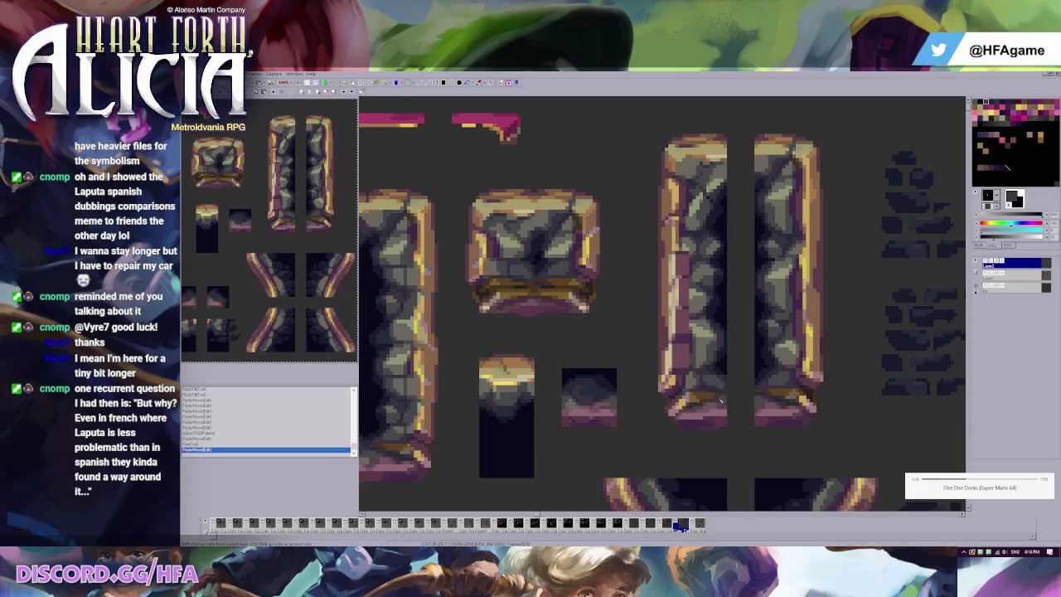
{"action": "key", "text": "ctrl+z"}
{"action": "key", "text": "ctrl+z"}
{"action": "key", "text": "ctrl+y"}
{"action": "key", "text": "ctrl+z"}
{"action": "key", "text": "ctrl+z"}
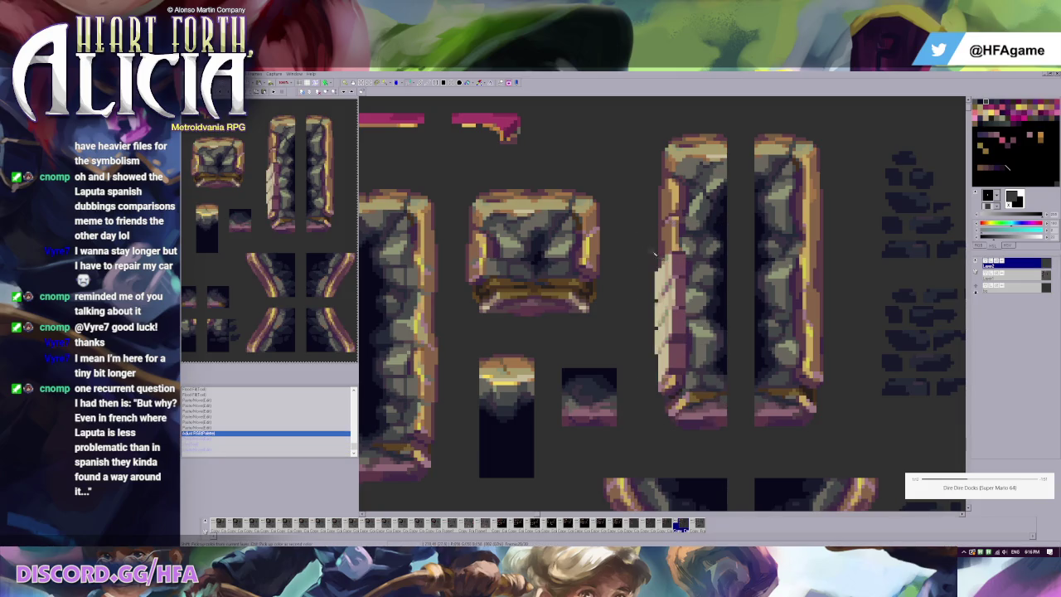
Paste a mirrored edge piece on the pillar's left side and draw a darker line along it.
{"action": "key", "text": "ctrl+v"}
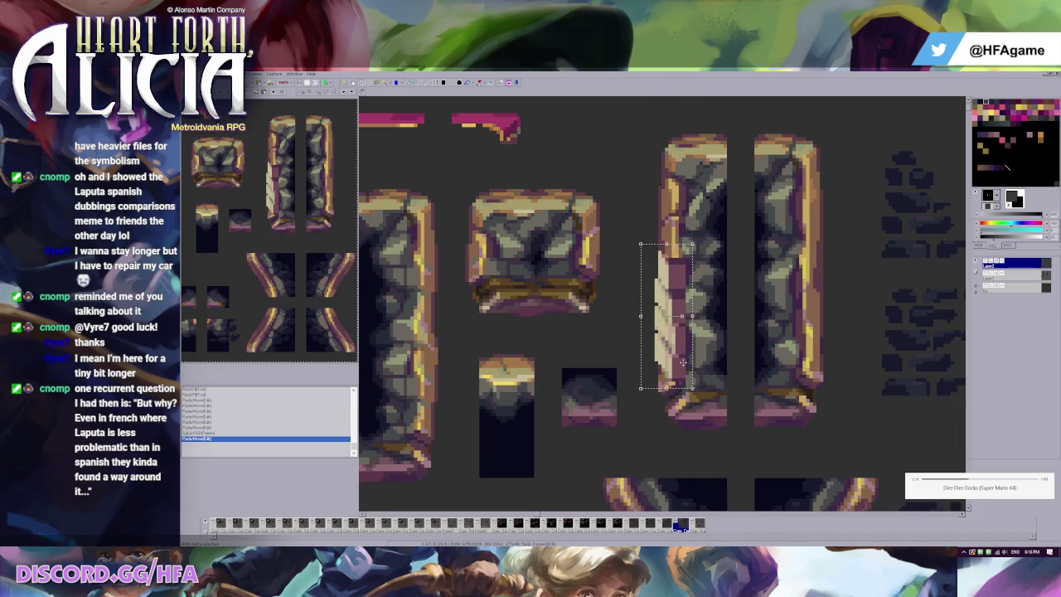
{"action": "key", "text": "ctrl+h"}
{"action": "key", "text": "Return"}
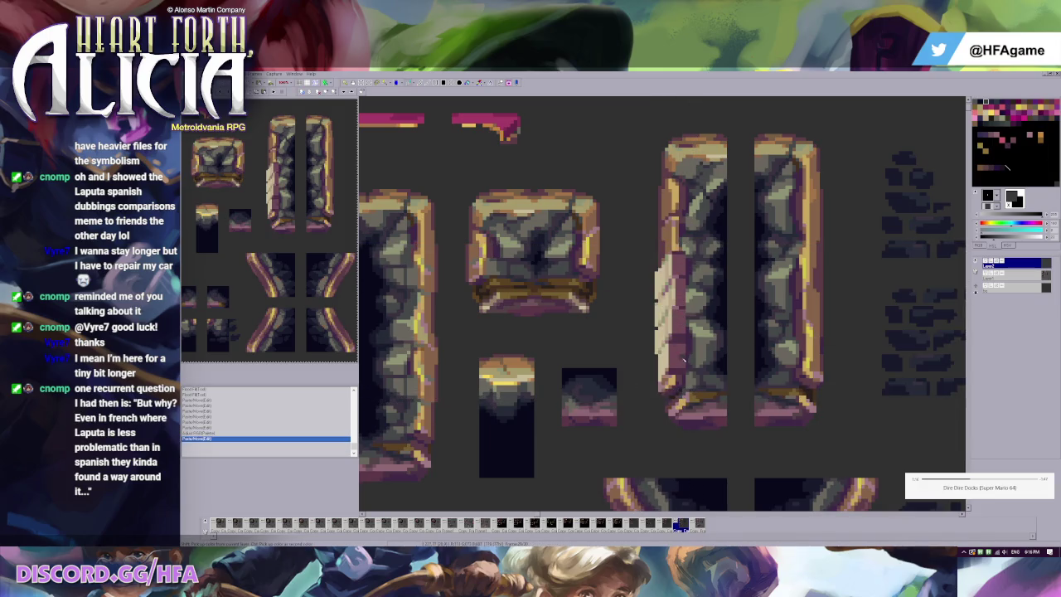
{"action": "left_click_drag", "start_coordinate": [657, 263], "coordinate": [655, 373]}
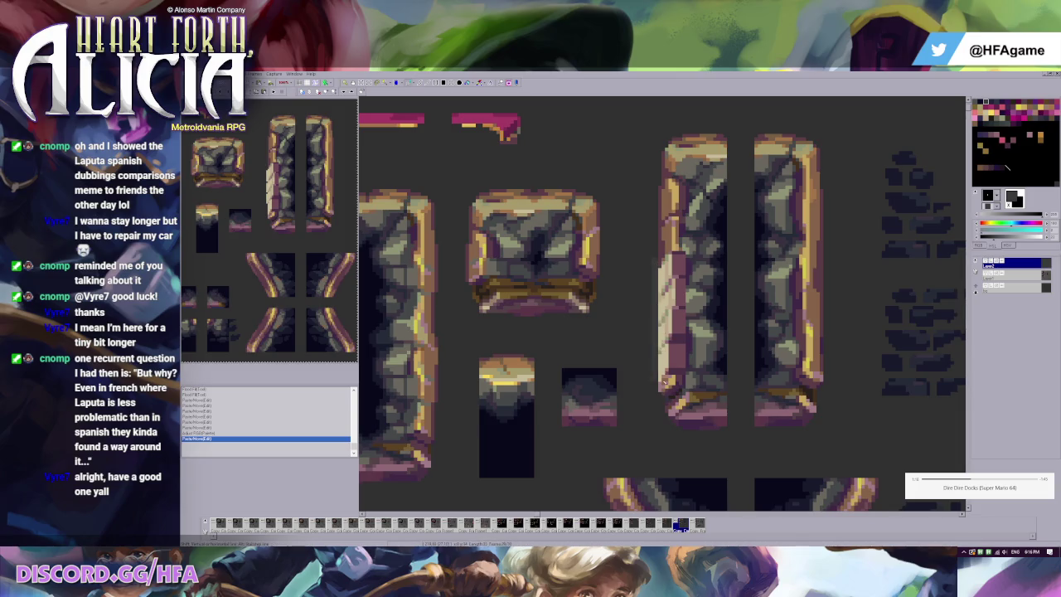
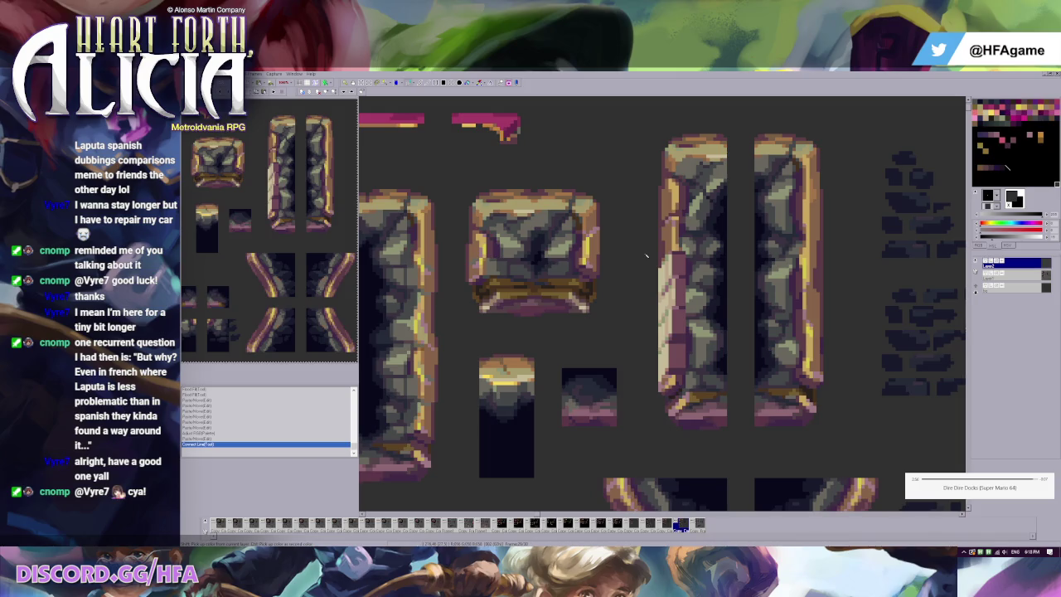
Sample beige, then brown, from the left pillar's edge and select the small pink-rimmed tile.
{"action": "left_click", "coordinate": [672, 298], "text": "ctrl"}
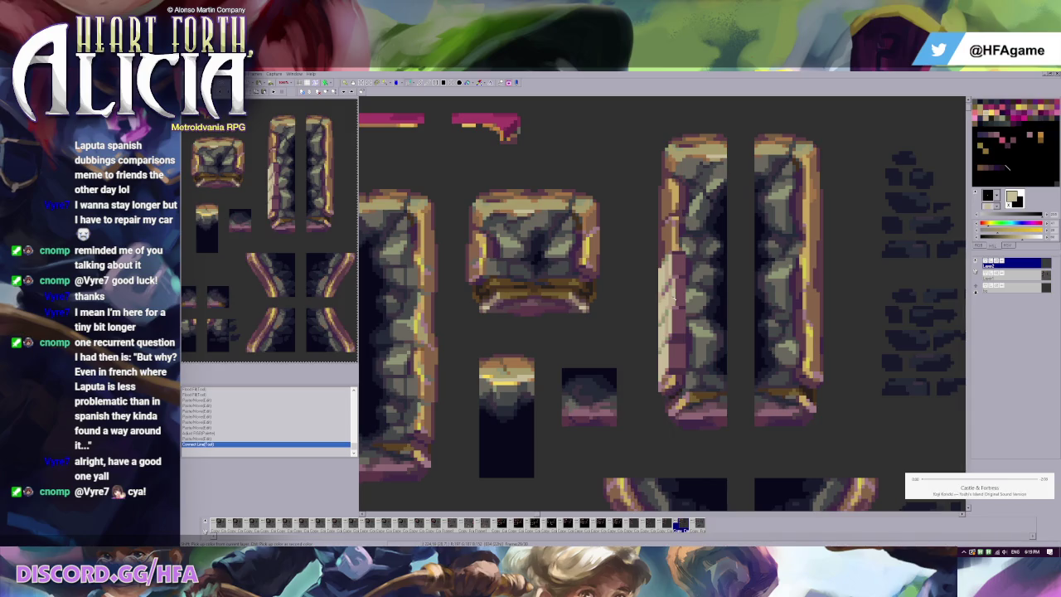
{"action": "left_click", "coordinate": [656, 231], "text": "alt"}
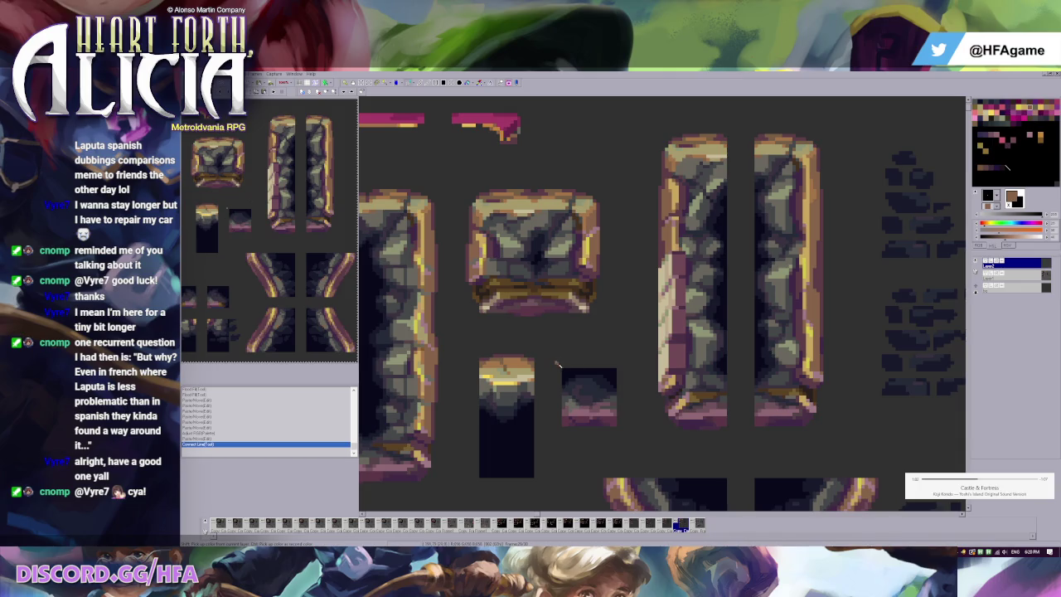
{"action": "left_click_drag", "start_coordinate": [559, 358], "coordinate": [635, 438]}
Paste a copy of the small tile, redo a misplaced paste, and drag it beside the narrow tile.
{"action": "scroll", "coordinate": [626, 399], "scroll_direction": "down", "scroll_amount": 2}
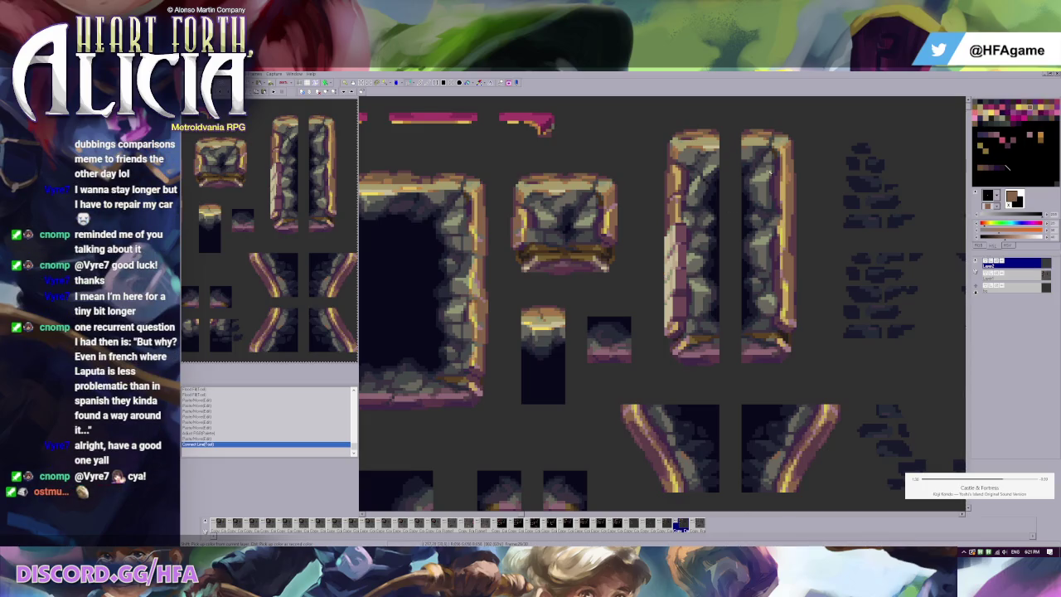
{"action": "scroll", "coordinate": [728, 306], "scroll_direction": "up", "scroll_amount": 3}
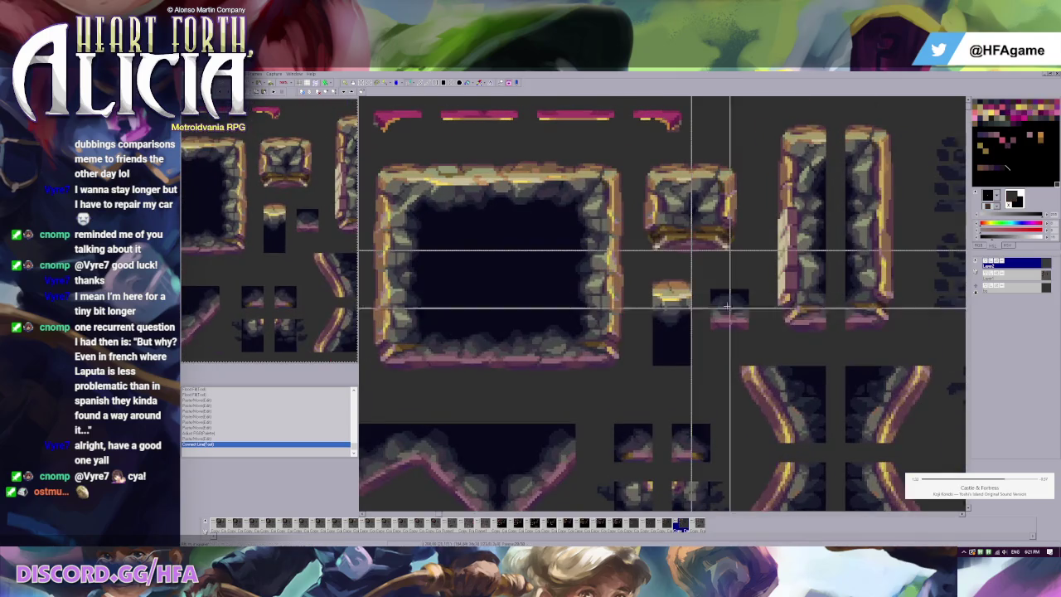
{"action": "key", "text": "ctrl+v"}
{"action": "mouse_move", "coordinate": [687, 315]}
{"action": "left_mouse_down"}
{"action": "mouse_move", "coordinate": [686, 383]}
{"action": "mouse_move", "coordinate": [744, 325]}
{"action": "mouse_move", "coordinate": [677, 389]}
{"action": "left_mouse_up"}
{"action": "key", "text": "ctrl+z"}
{"action": "key", "text": "ctrl+v"}
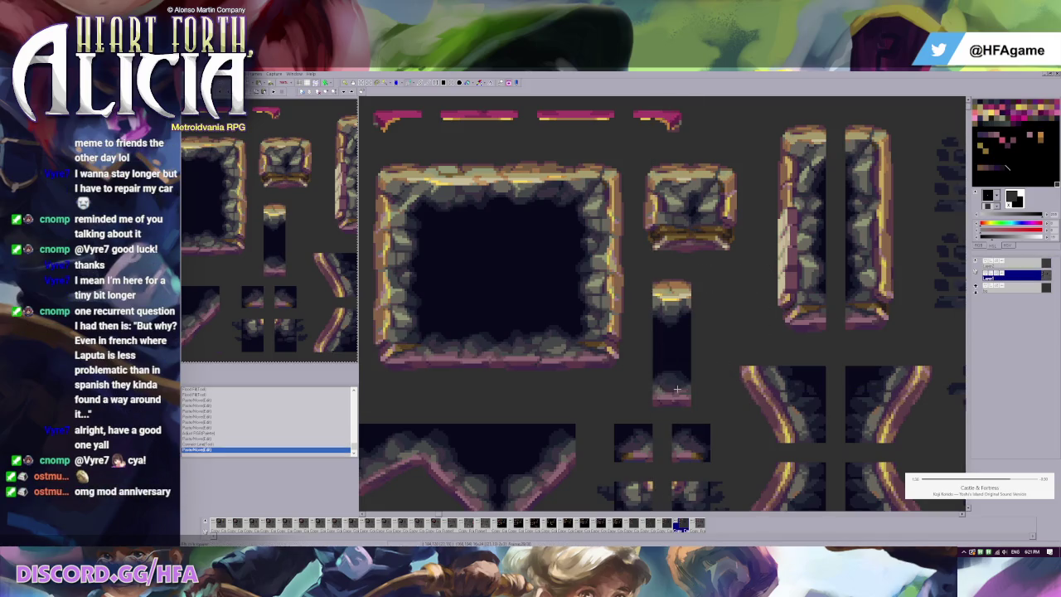
{"action": "left_click_drag", "start_coordinate": [676, 389], "coordinate": [734, 318]}
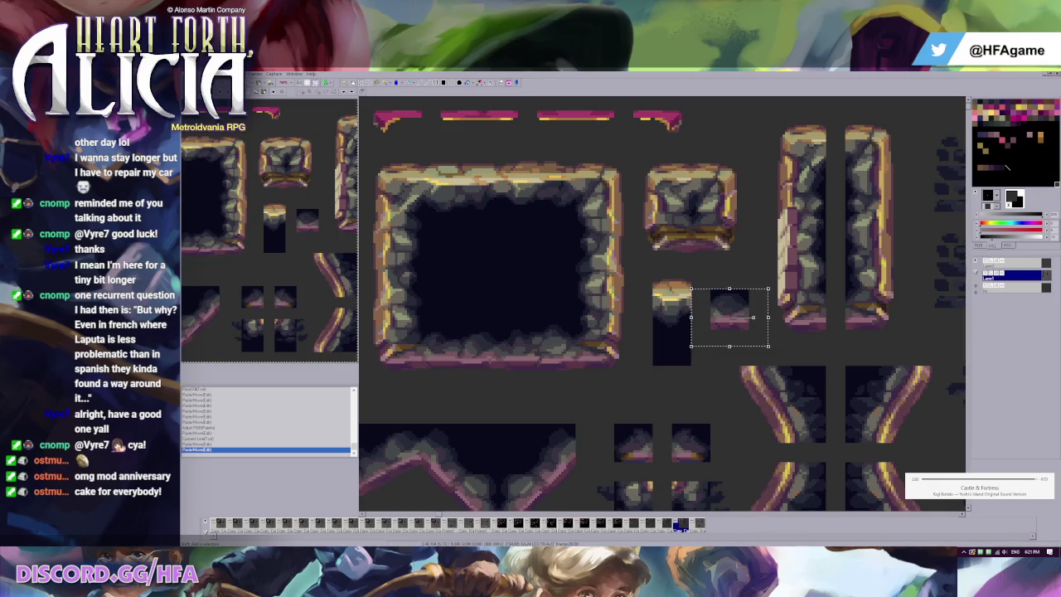
Try repositioning the small tile below the pillar, then undo the trial moves.
{"action": "left_click_drag", "start_coordinate": [710, 289], "coordinate": [750, 346]}
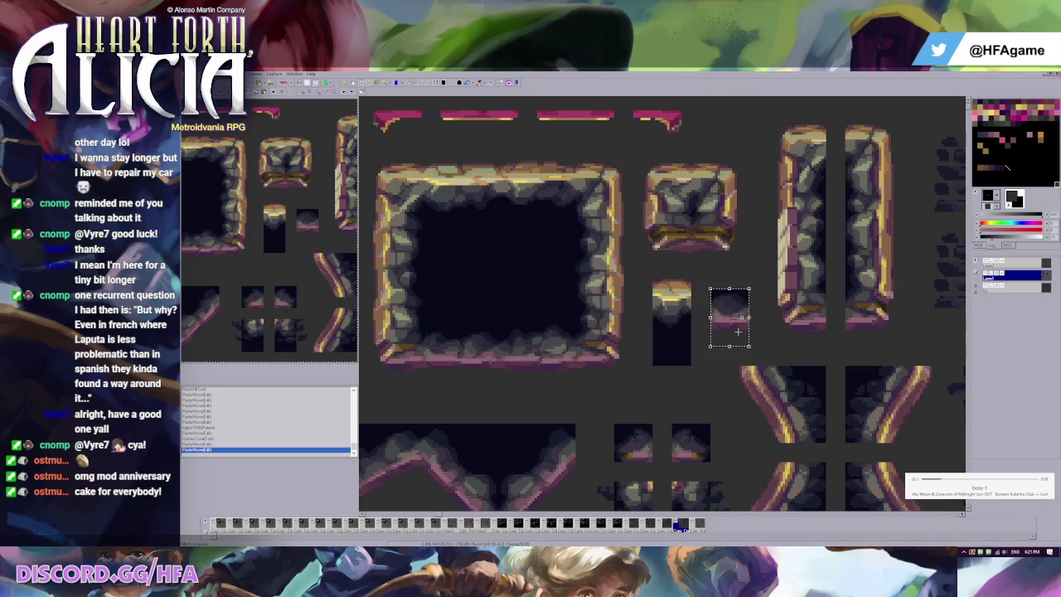
{"action": "left_click_drag", "start_coordinate": [737, 332], "coordinate": [681, 391]}
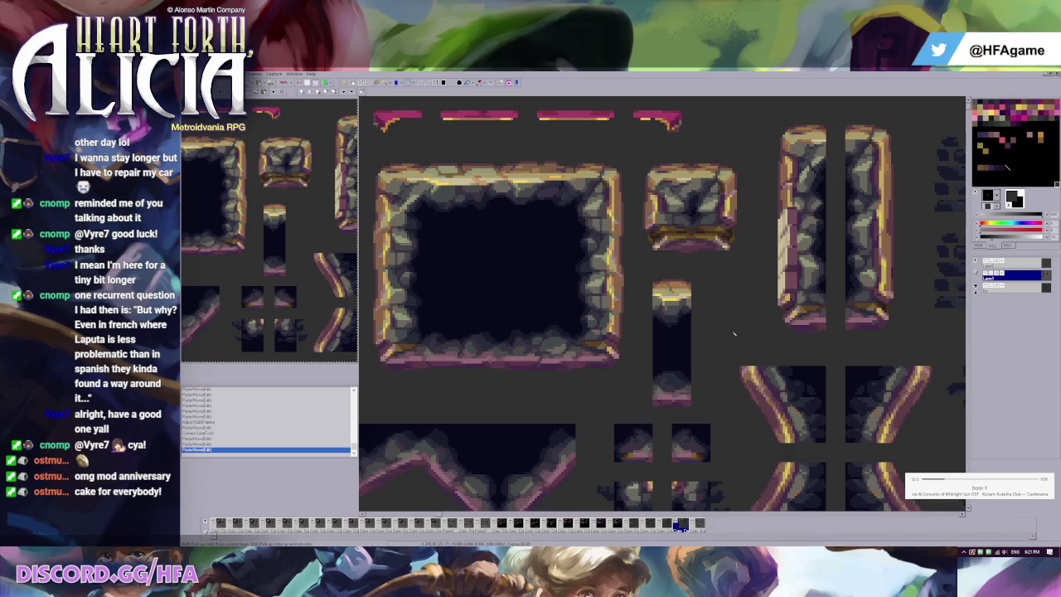
{"action": "key", "text": "ctrl+z"}
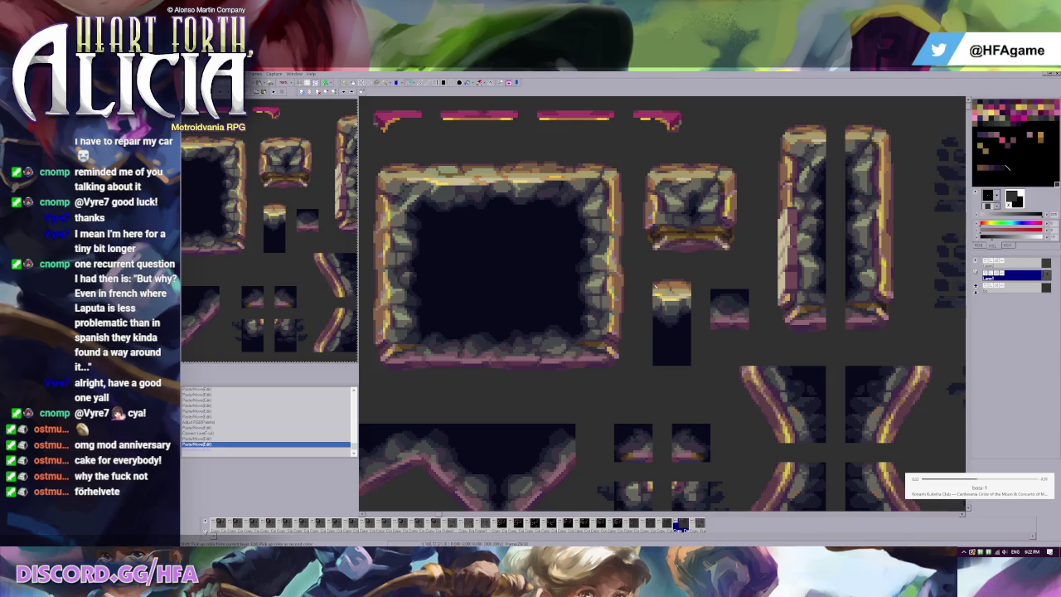
{"action": "left_click_drag", "start_coordinate": [730, 308], "coordinate": [655, 373]}
{"action": "key", "text": "ctrl+z"}
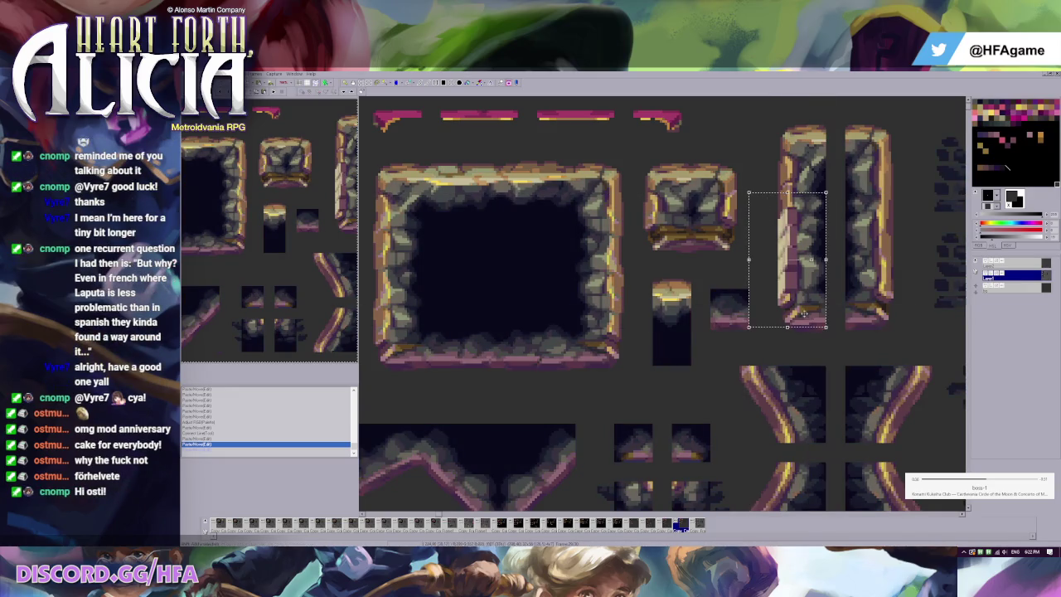
{"action": "key", "text": "ctrl+z"}
{"action": "key", "text": "ctrl+y"}
Paste and discard a pillar copy, then select the left column's narrow left edge strip.
{"action": "key", "text": "ctrl+v"}
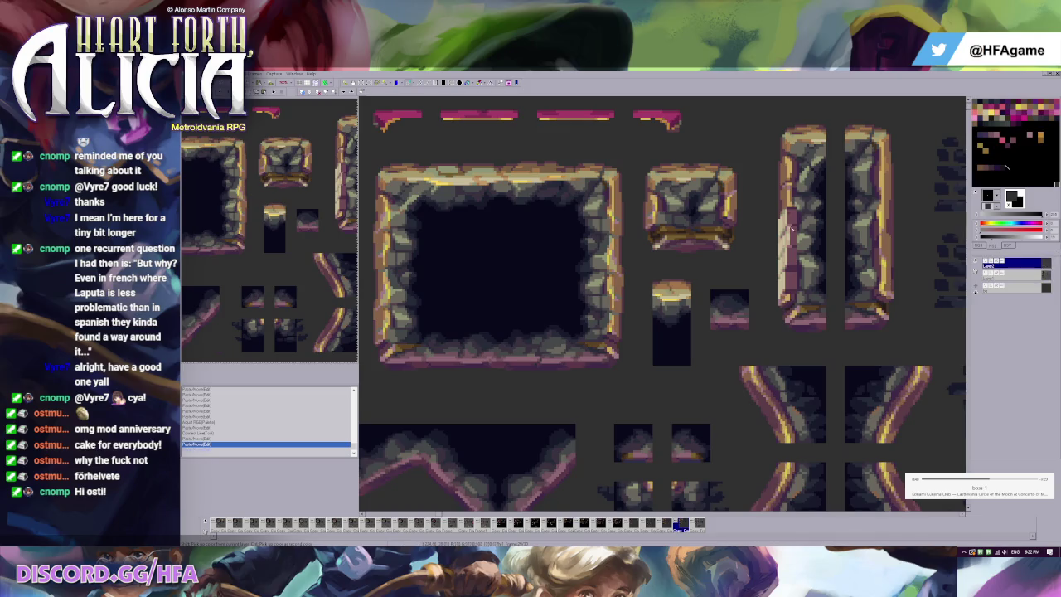
{"action": "left_click_drag", "start_coordinate": [806, 290], "coordinate": [796, 235]}
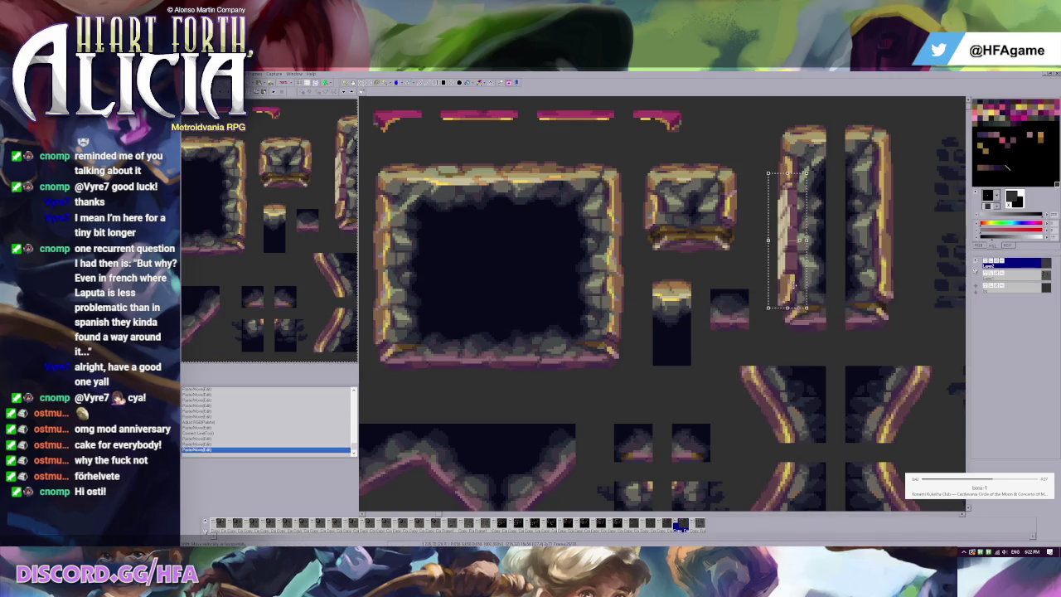
{"action": "key", "text": "ctrl+z"}
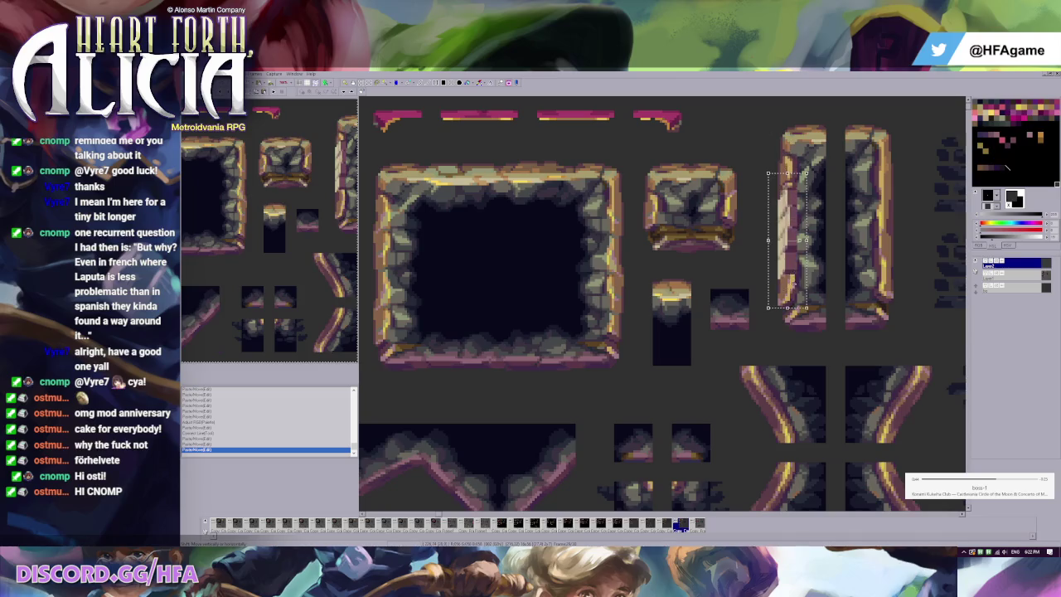
{"action": "key", "text": "ctrl+z"}
{"action": "left_click_drag", "start_coordinate": [772, 197], "coordinate": [785, 317]}
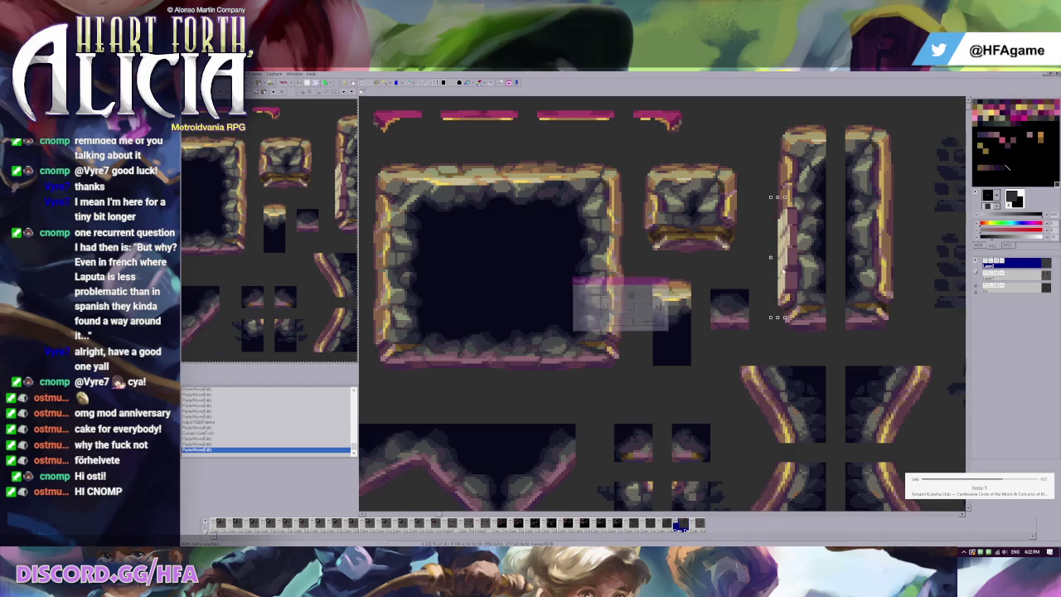
Apply a vertical Slope skew to the selected edge strip, raising the slope amount twice.
{"action": "left_click", "coordinate": [644, 325]}
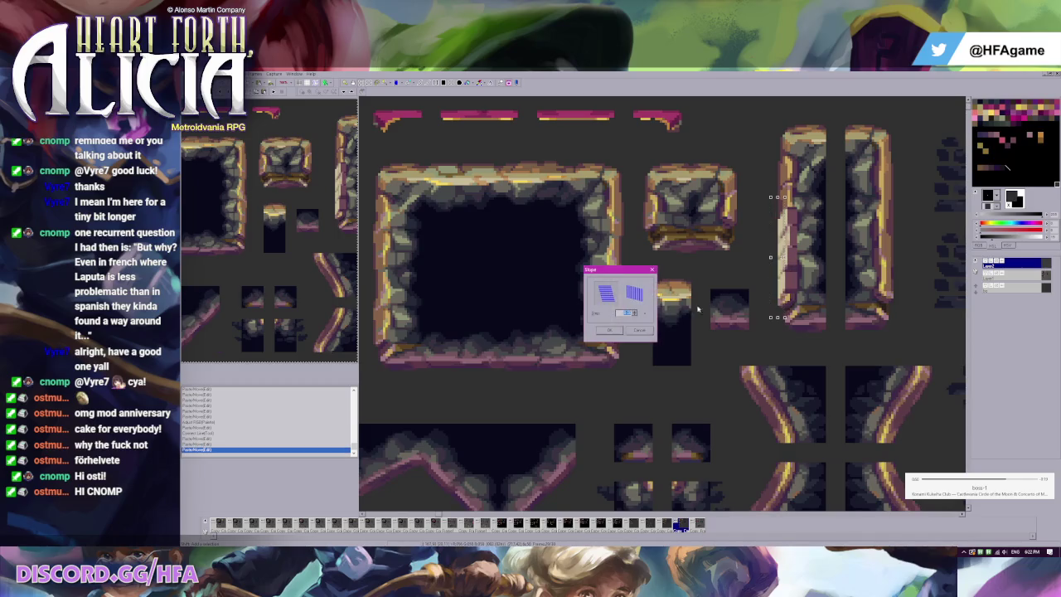
{"action": "left_click", "coordinate": [633, 297]}
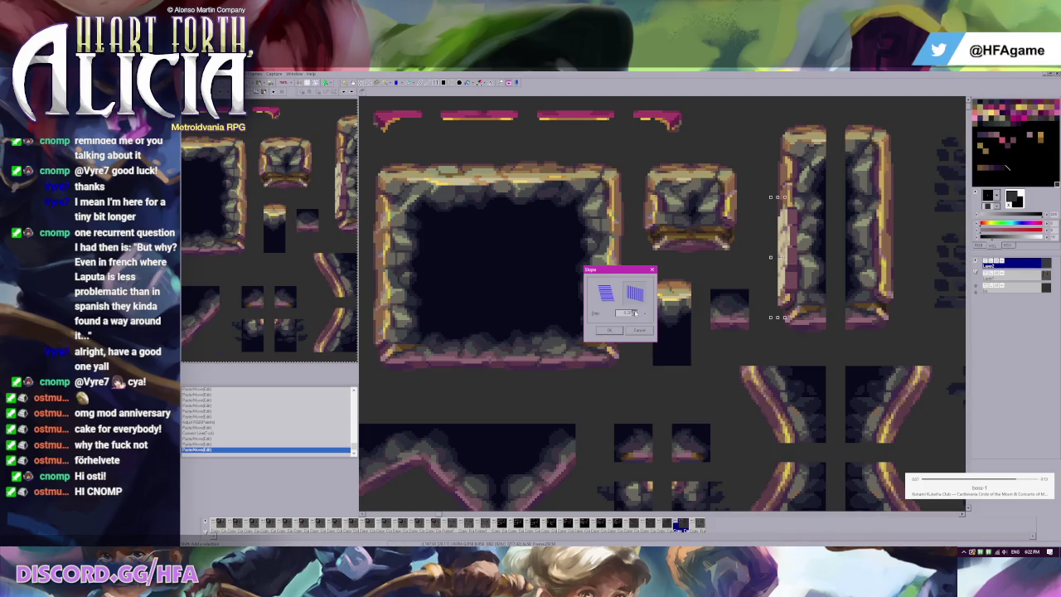
{"action": "left_click", "coordinate": [635, 313]}
{"action": "left_click", "coordinate": [635, 313]}
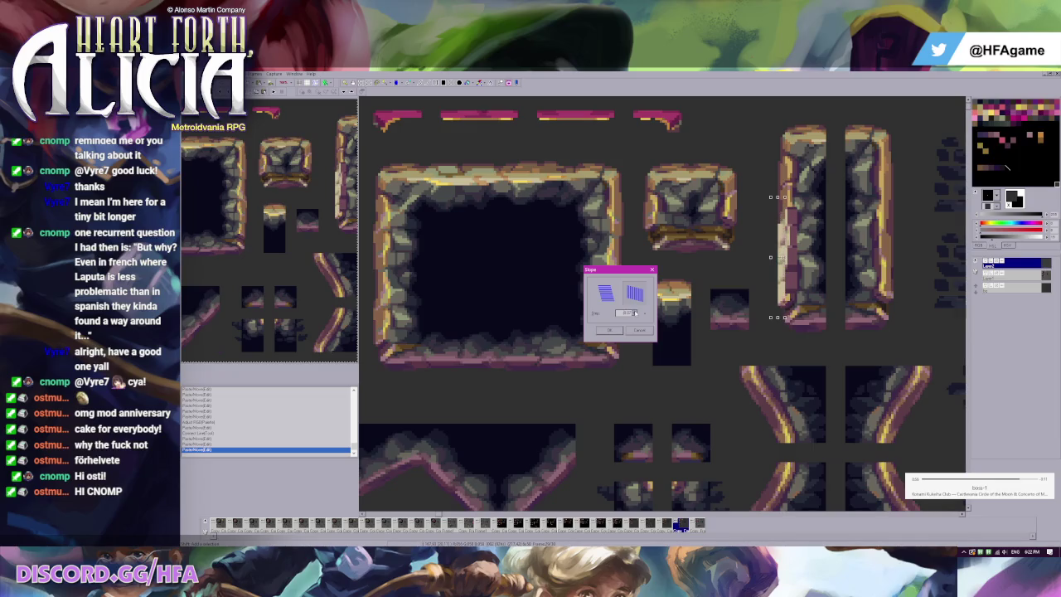
{"action": "left_click", "coordinate": [612, 330]}
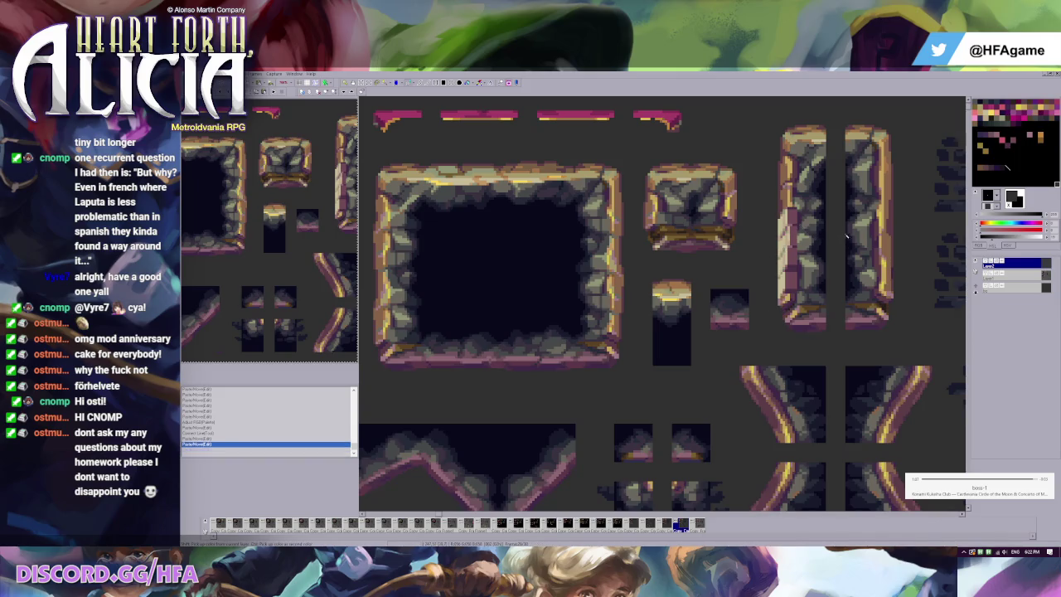
Touch up a pixel on the column's left edge and reselect its narrow left edge strip.
{"action": "scroll", "coordinate": [804, 235], "scroll_direction": "down", "scroll_amount": 2}
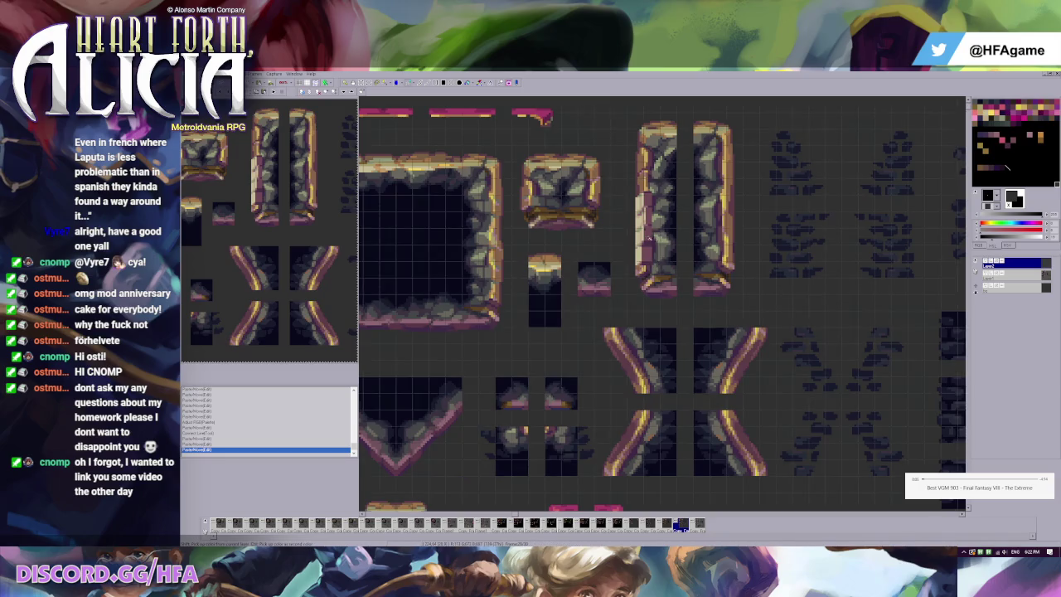
{"action": "left_click", "coordinate": [638, 215]}
{"action": "left_click_drag", "start_coordinate": [610, 178], "coordinate": [676, 293]}
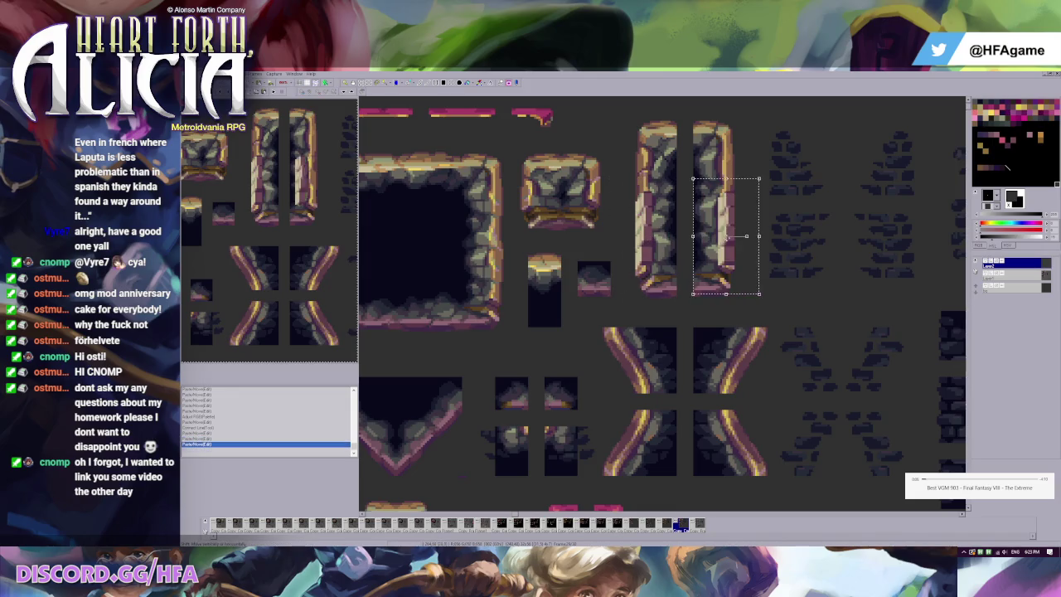
{"action": "scroll", "coordinate": [687, 243], "scroll_direction": "up", "scroll_amount": 1}
{"action": "scroll", "coordinate": [687, 242], "scroll_direction": "up", "scroll_amount": 1}
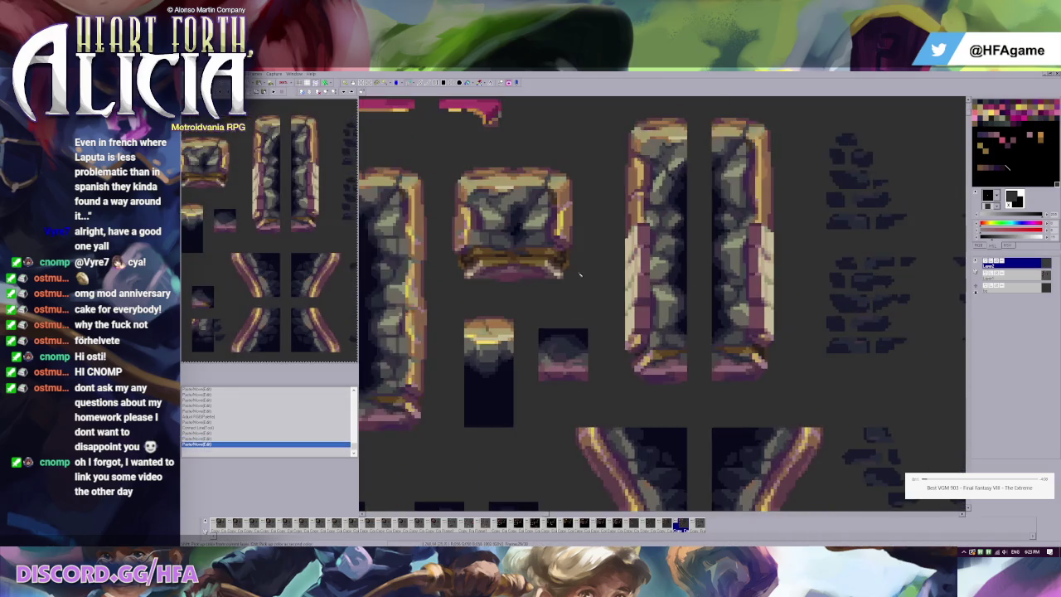
{"action": "left_click_drag", "start_coordinate": [616, 209], "coordinate": [635, 362]}
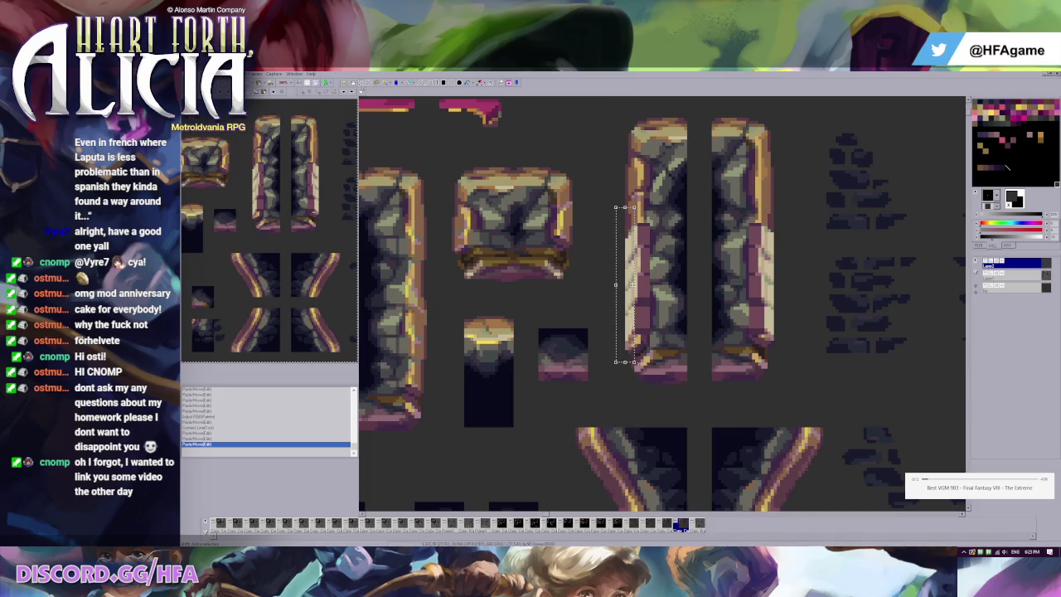
{"action": "scroll", "coordinate": [615, 242], "scroll_direction": "up", "scroll_amount": 1}
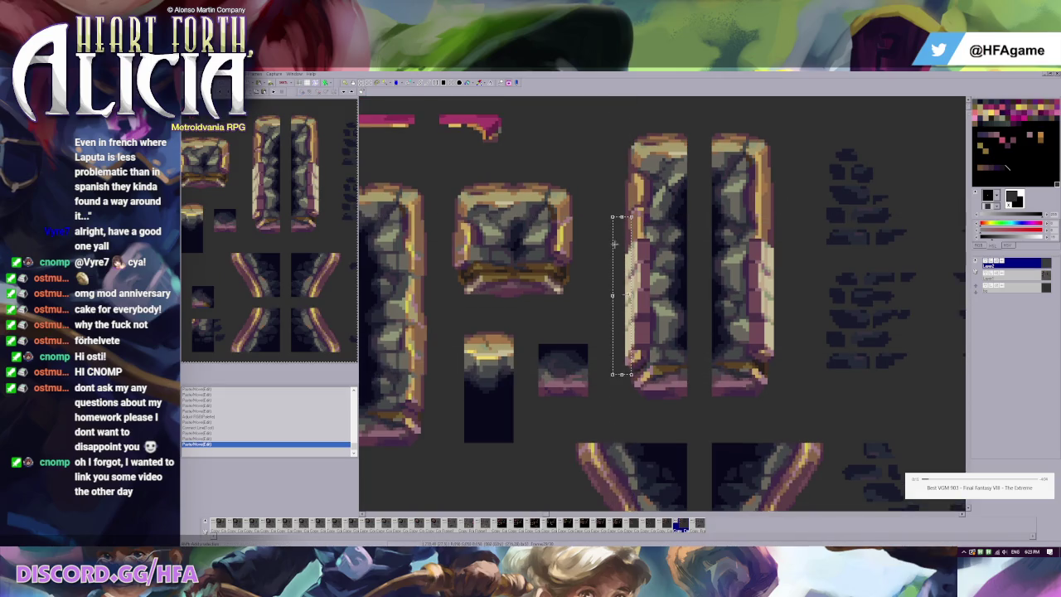
{"action": "left_click_drag", "start_coordinate": [620, 259], "coordinate": [634, 314]}
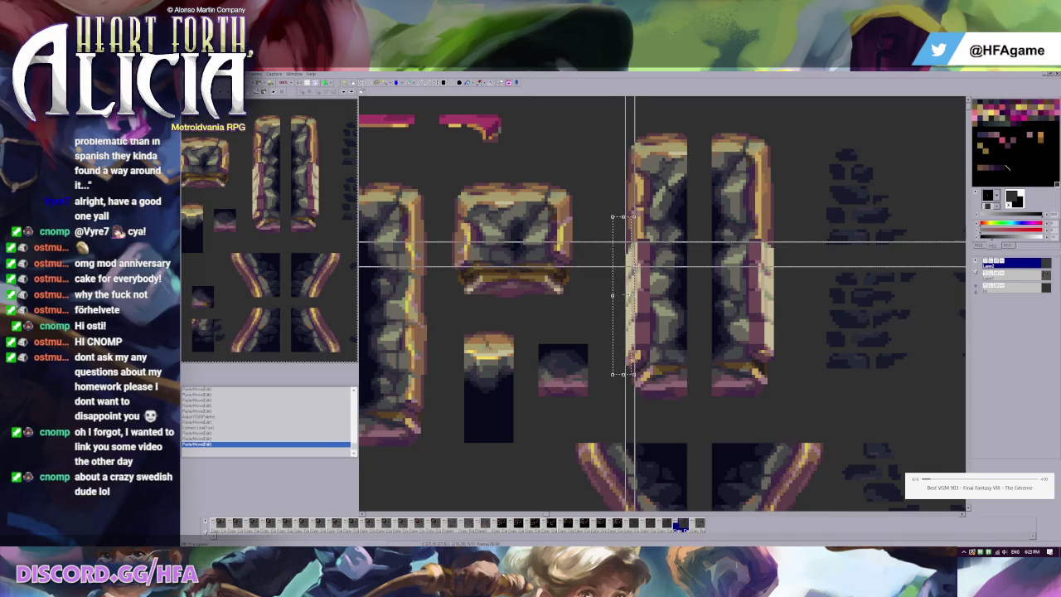
Open Adjust Color for the strip and lower the green to about 80 and blue slightly.
{"action": "left_click", "coordinate": [235, 74]}
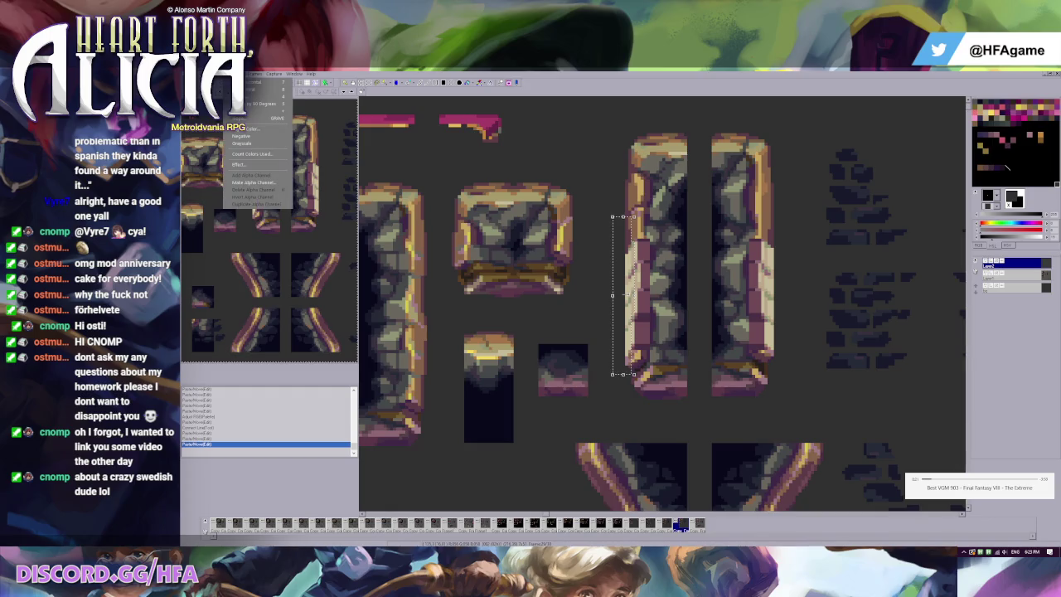
{"action": "left_click", "coordinate": [265, 114]}
{"action": "left_click_drag", "start_coordinate": [643, 251], "coordinate": [539, 288]}
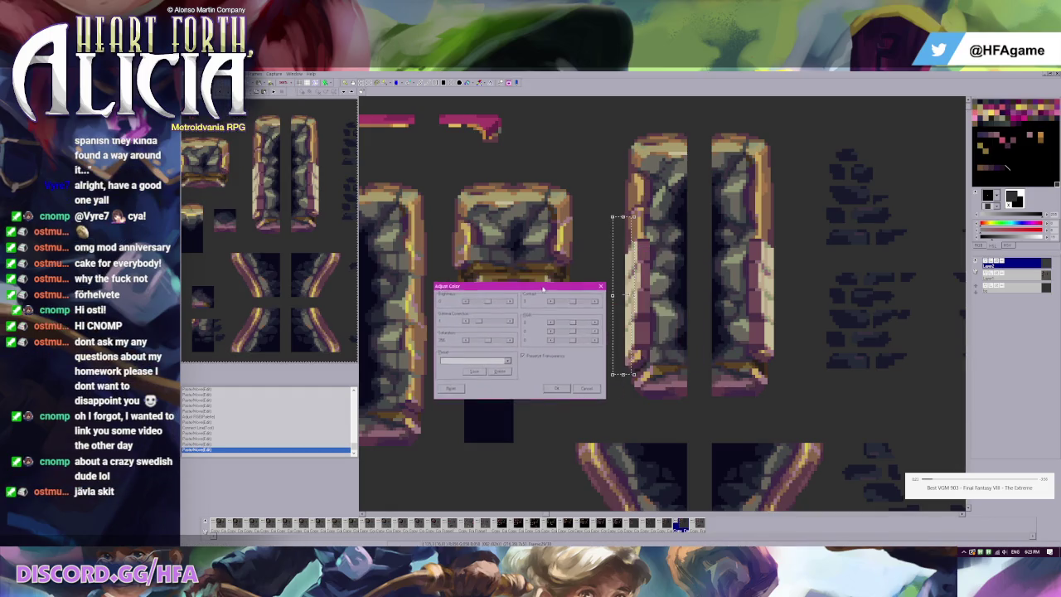
{"action": "left_click_drag", "start_coordinate": [570, 323], "coordinate": [567, 325]}
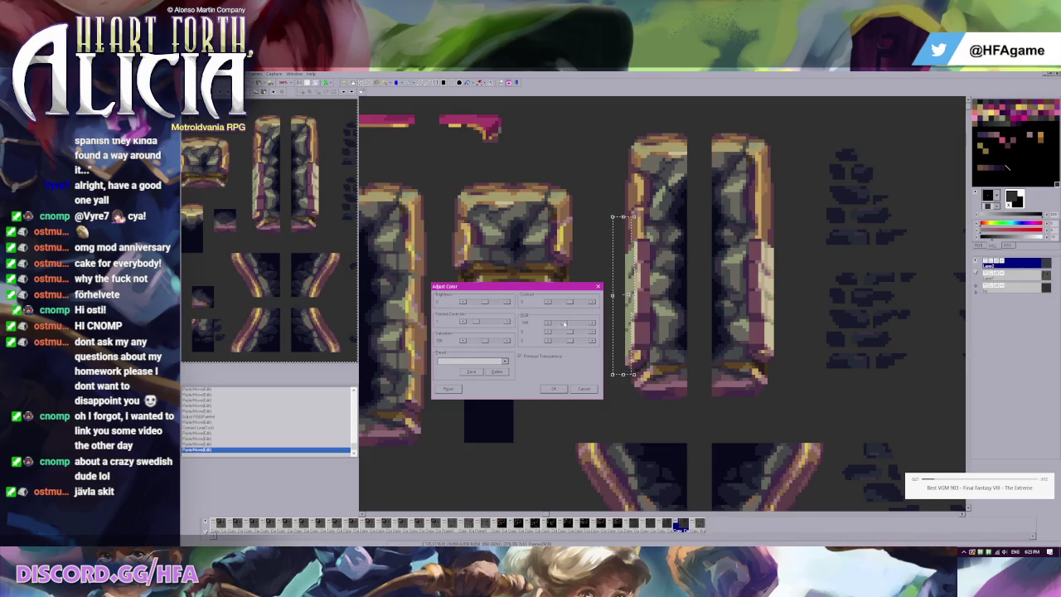
{"action": "left_click_drag", "start_coordinate": [559, 323], "coordinate": [567, 323]}
{"action": "left_click_drag", "start_coordinate": [567, 332], "coordinate": [568, 337]}
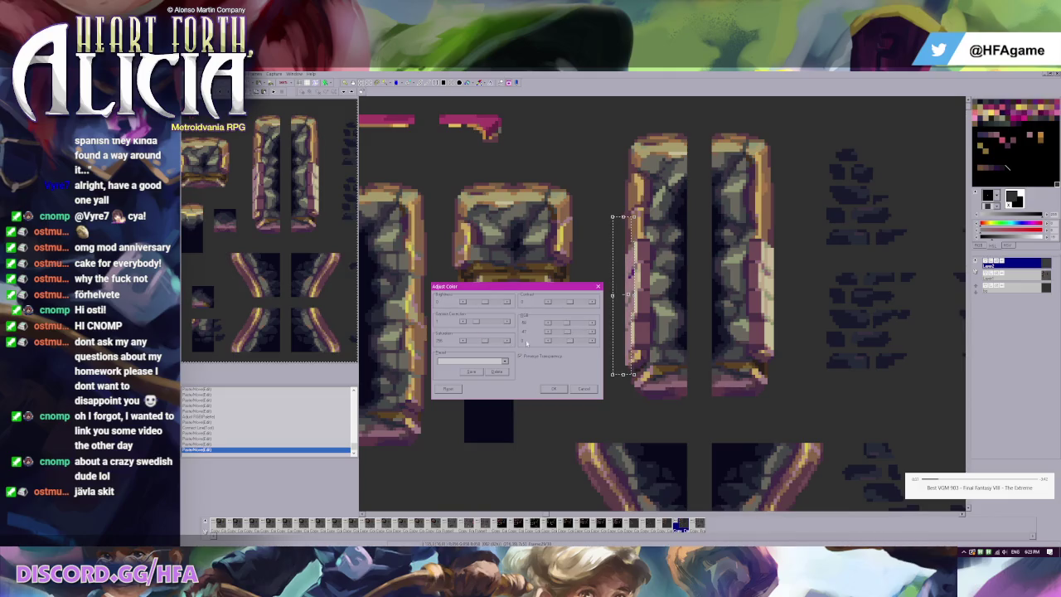
{"action": "left_click_drag", "start_coordinate": [571, 344], "coordinate": [567, 344]}
{"action": "left_click_drag", "start_coordinate": [567, 344], "coordinate": [567, 343]}
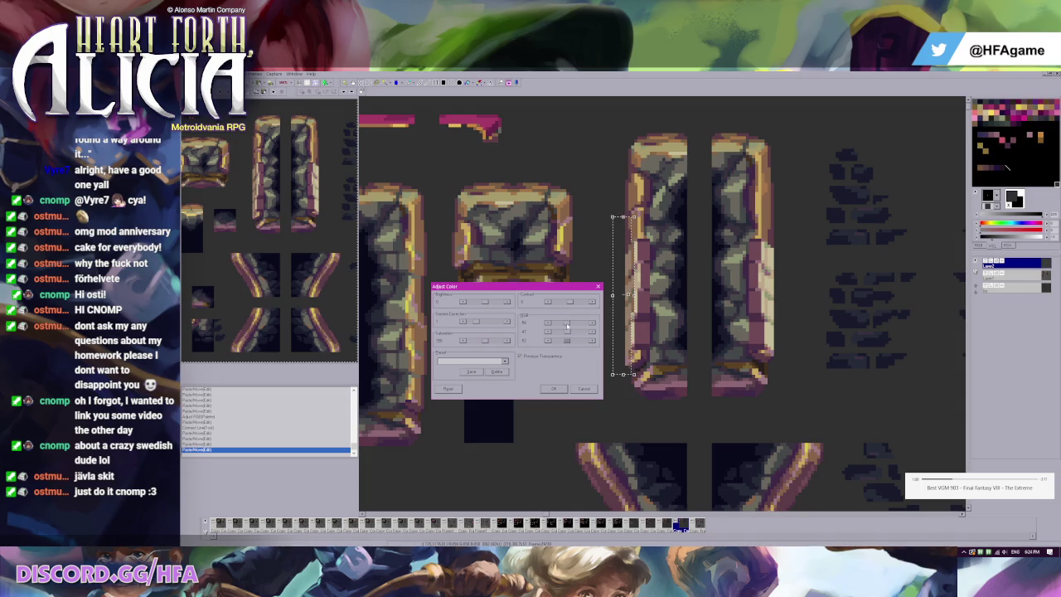
Drop red to about 29 and gamma to about 0.8, then apply the adjustment.
{"action": "left_click_drag", "start_coordinate": [567, 325], "coordinate": [567, 326]}
{"action": "left_click_drag", "start_coordinate": [566, 326], "coordinate": [569, 328]}
{"action": "left_click_drag", "start_coordinate": [568, 326], "coordinate": [567, 326]}
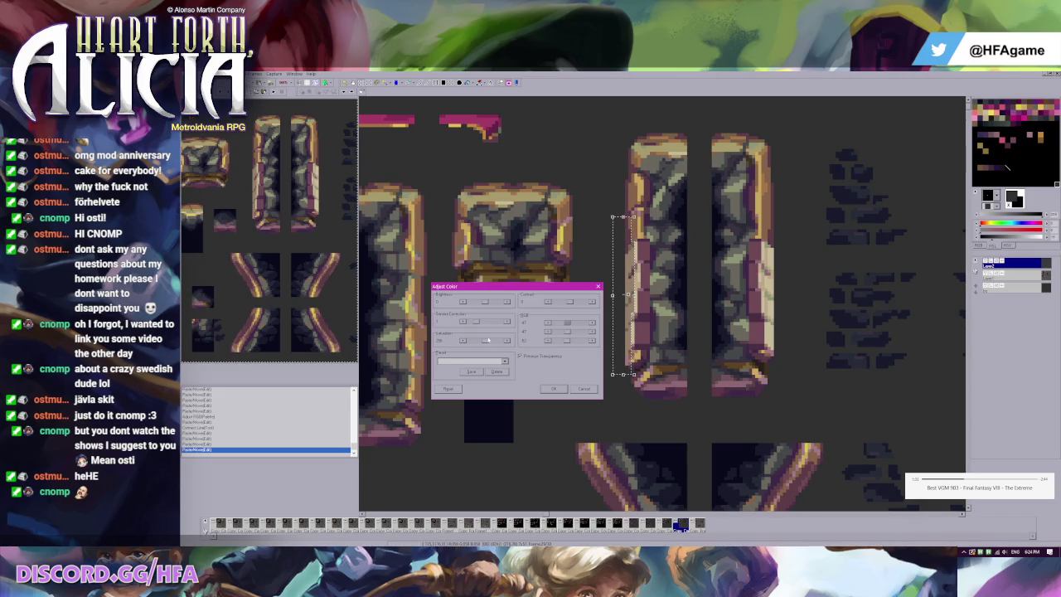
{"action": "left_click_drag", "start_coordinate": [478, 323], "coordinate": [479, 326]}
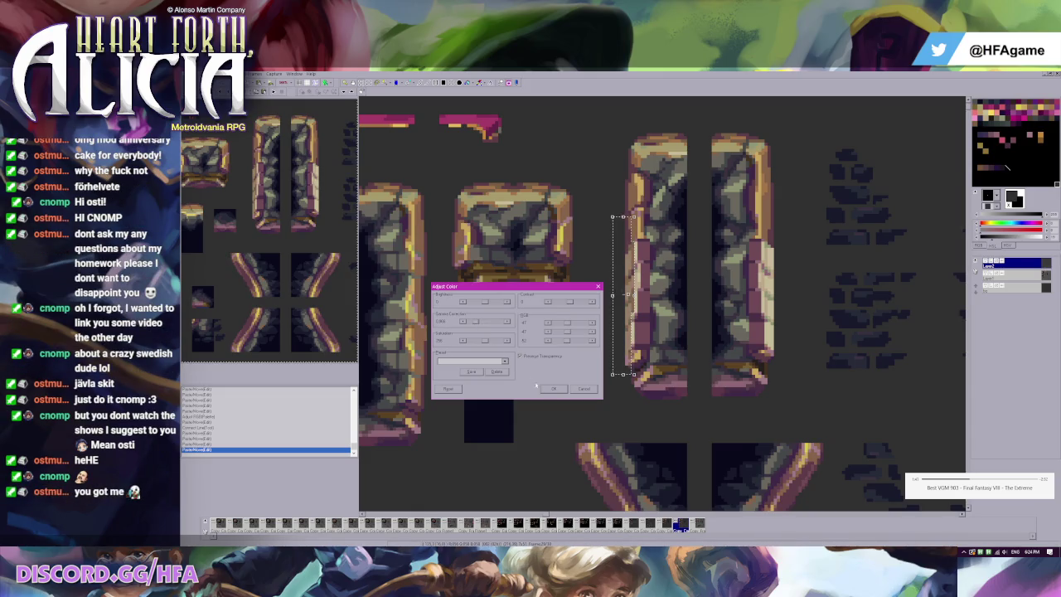
{"action": "key", "text": "Return"}
Select the upper left pillar and undo the small pasted edit near it.
{"action": "scroll", "coordinate": [642, 268], "scroll_direction": "down", "scroll_amount": 1}
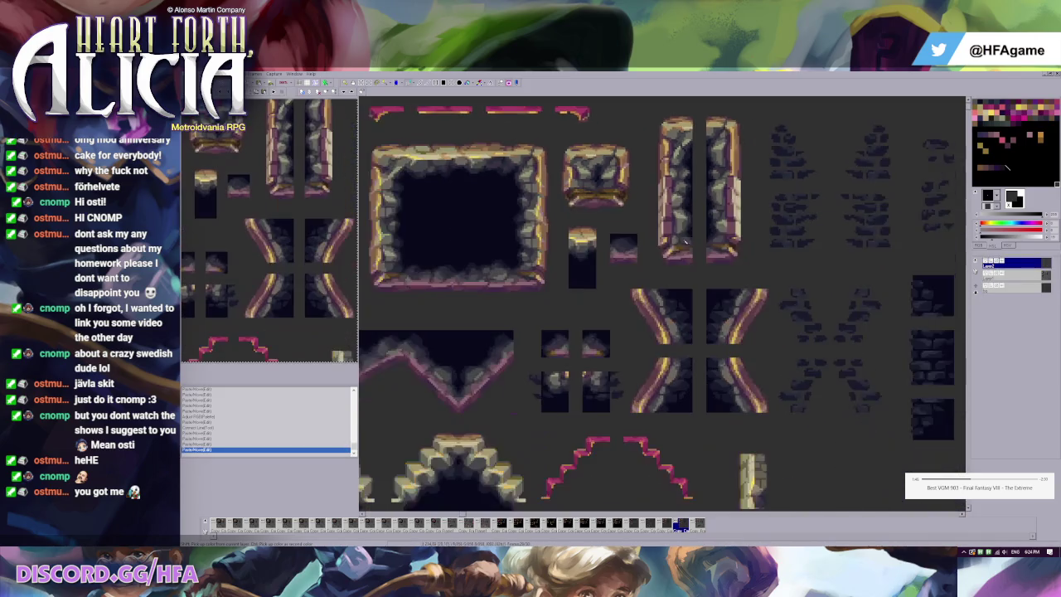
{"action": "left_click_drag", "start_coordinate": [637, 123], "coordinate": [693, 232]}
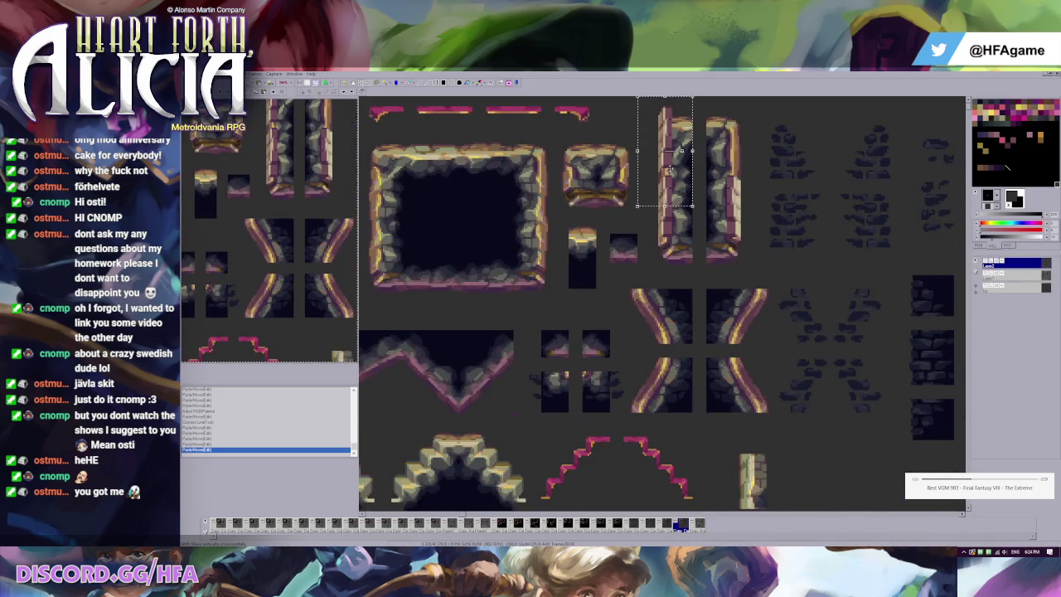
{"action": "scroll", "coordinate": [641, 212], "scroll_direction": "down", "scroll_amount": 1}
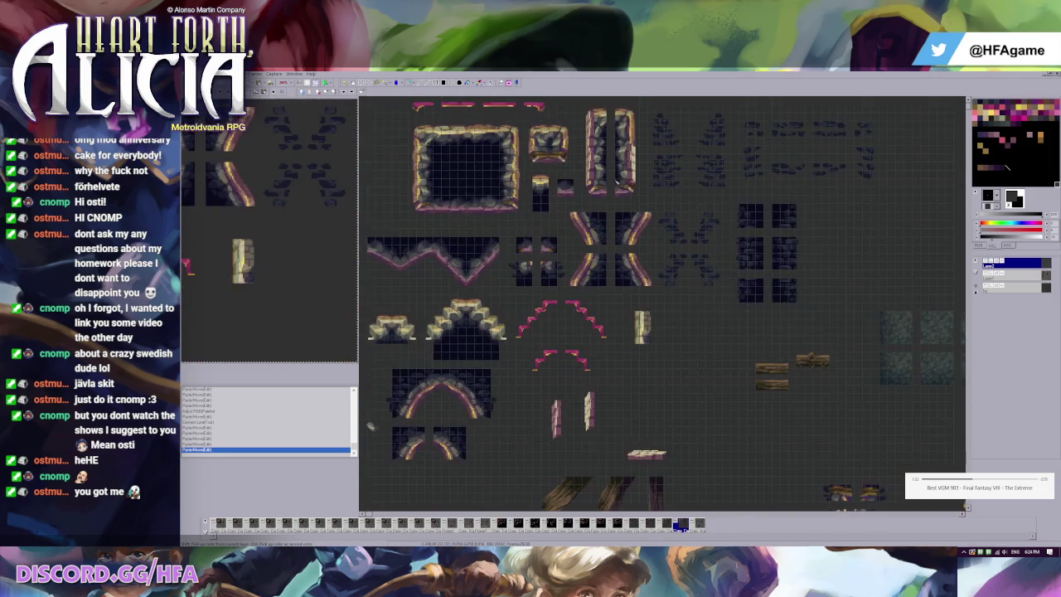
{"action": "scroll", "coordinate": [641, 212], "scroll_direction": "up", "scroll_amount": 1}
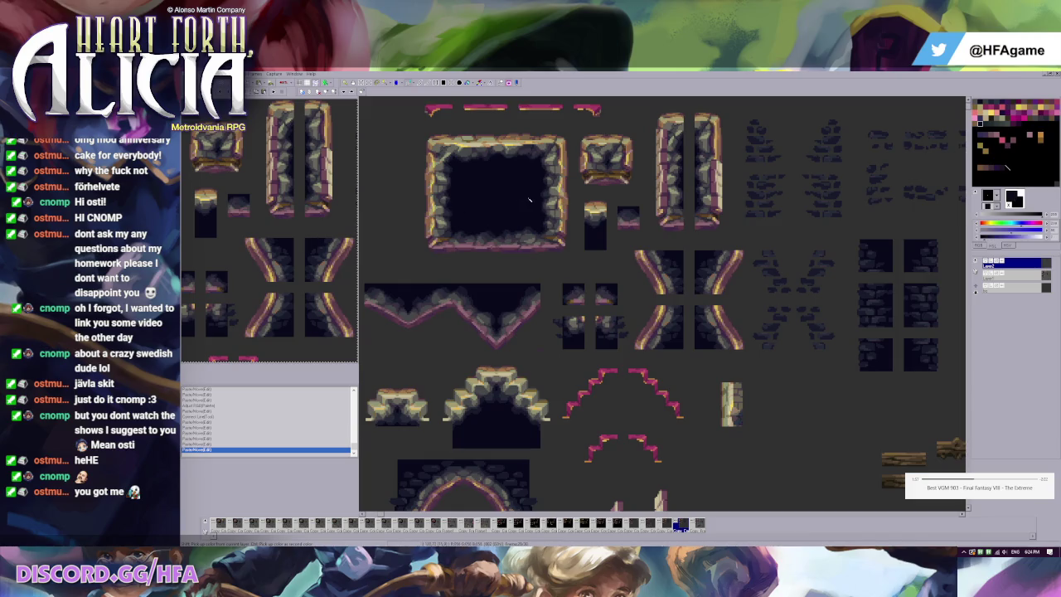
{"action": "key", "text": "ctrl+z"}
Move the left pillar strip then undo it, pick black as second colour, and switch to the sprite.
{"action": "scroll", "coordinate": [659, 148], "scroll_direction": "up", "scroll_amount": 2}
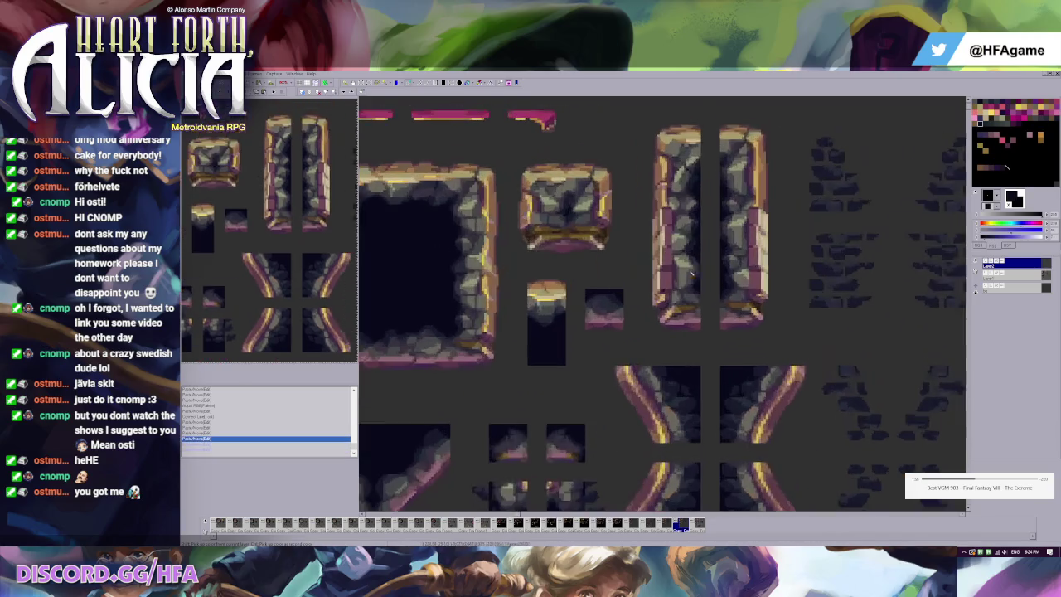
{"action": "mouse_move", "coordinate": [643, 193]}
{"action": "left_mouse_down"}
{"action": "mouse_move", "coordinate": [681, 346]}
{"action": "mouse_move", "coordinate": [681, 324]}
{"action": "left_mouse_up"}
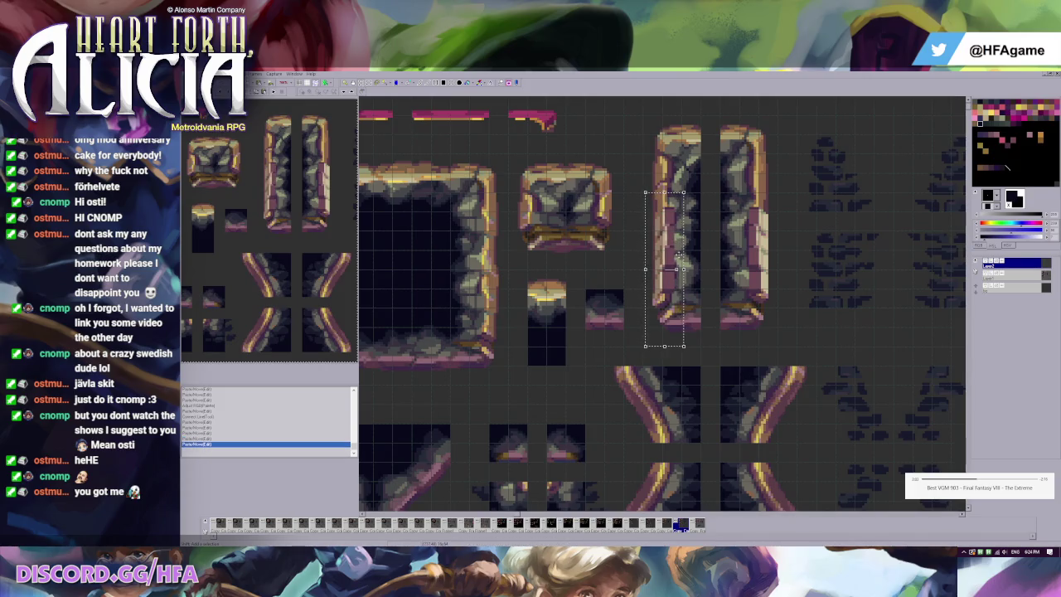
{"action": "left_click", "coordinate": [665, 193]}
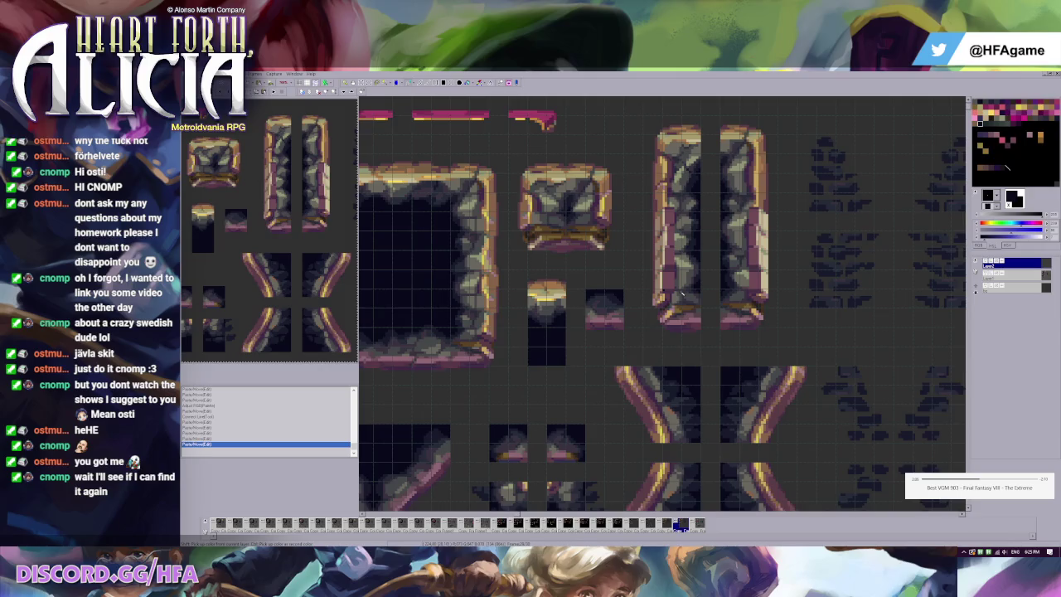
{"action": "key", "text": "ctrl+z"}
{"action": "left_click", "coordinate": [736, 212], "text": "ctrl"}
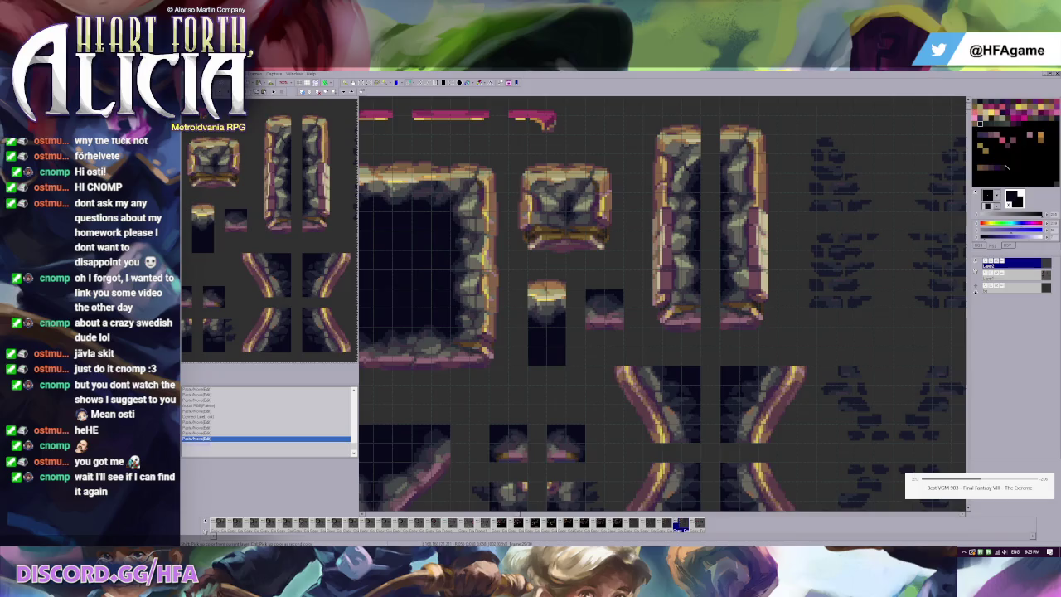
{"action": "key", "text": "ctrl+Tab"}
{"action": "key", "text": "ctrl+Tab"}
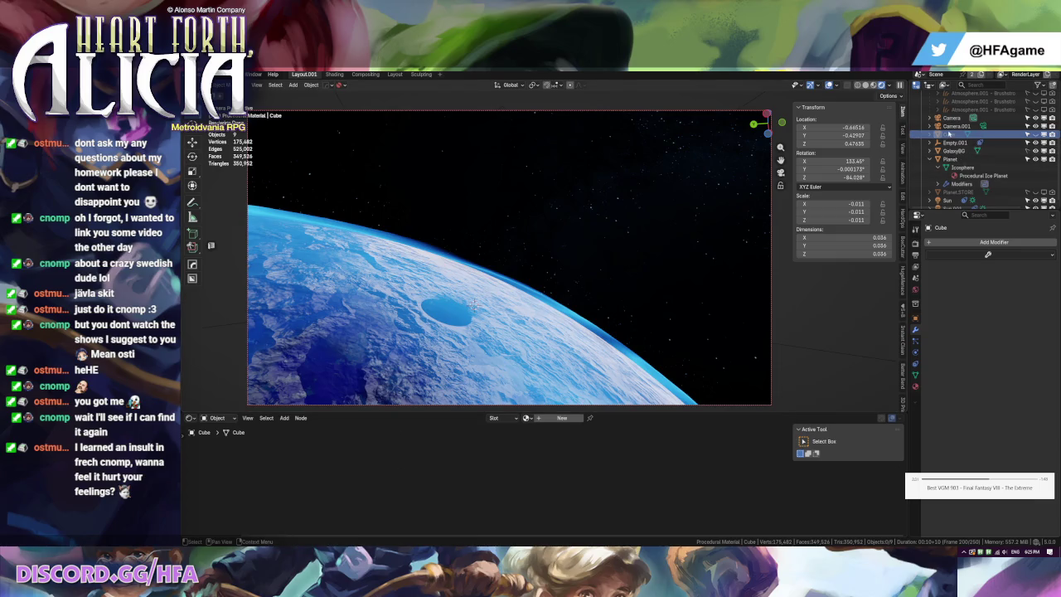
Switch the editor to Geometry Nodes and create a Cube node tree, keeping its default name.
{"action": "left_click", "coordinate": [954, 142]}
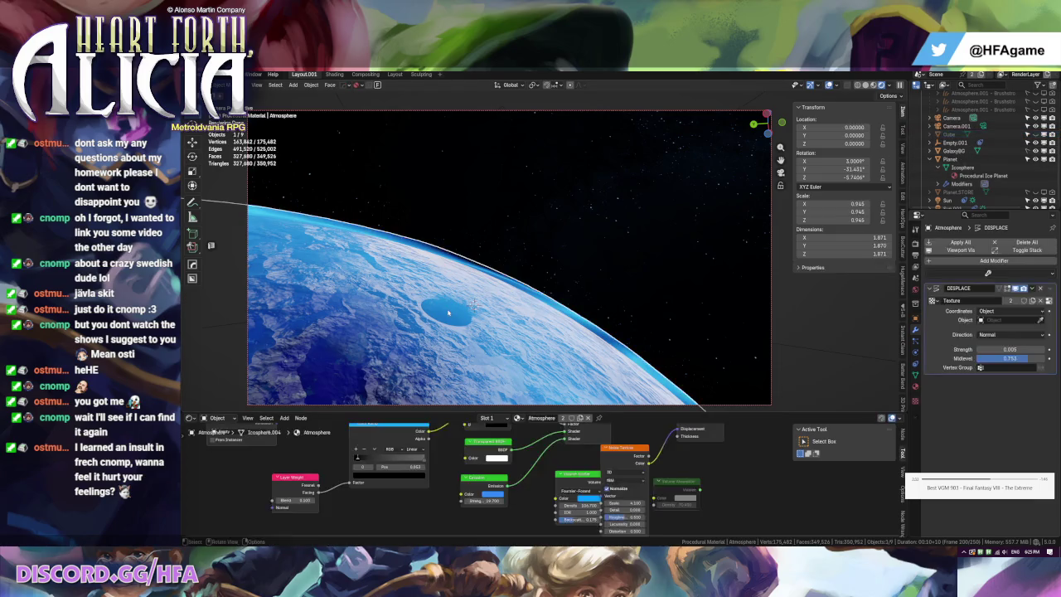
{"action": "left_click", "coordinate": [949, 135]}
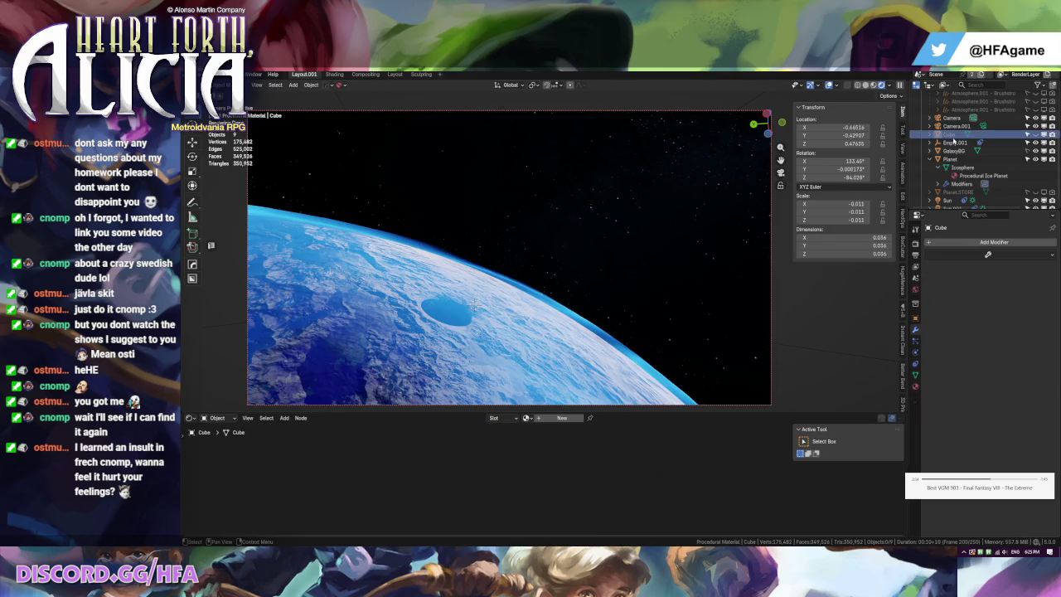
{"action": "key", "text": "shift+F3"}
{"action": "left_click", "coordinate": [219, 417]}
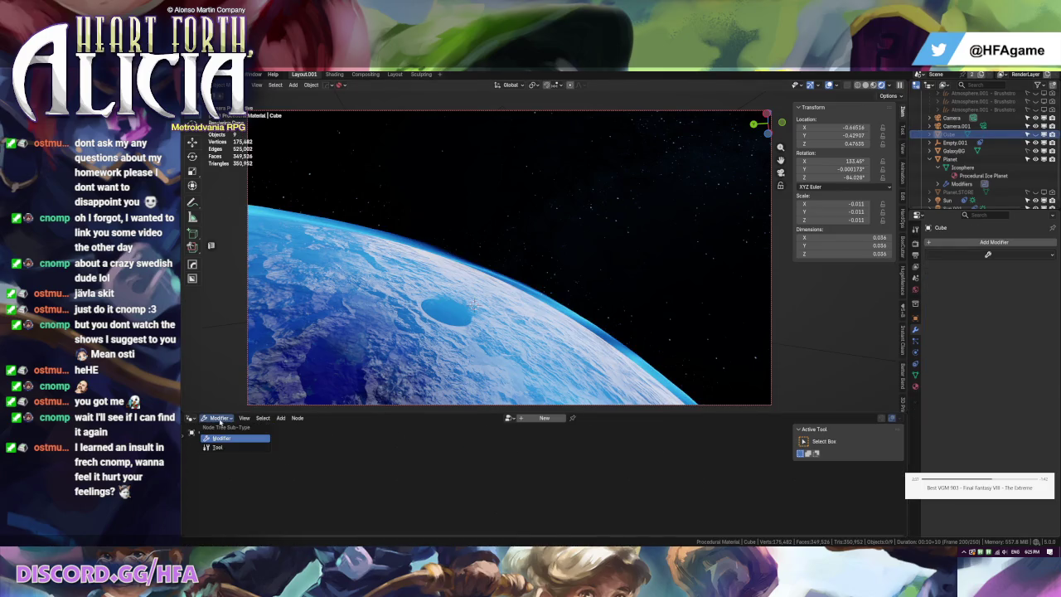
{"action": "left_click", "coordinate": [545, 418]}
{"action": "key", "text": "ctrl+a"}
{"action": "type", "text": "Multiple"}
{"action": "key", "text": "BackSpace"}
{"action": "key", "text": "BackSpace"}
{"action": "key", "text": "BackSpace"}
{"action": "key", "text": "Escape"}
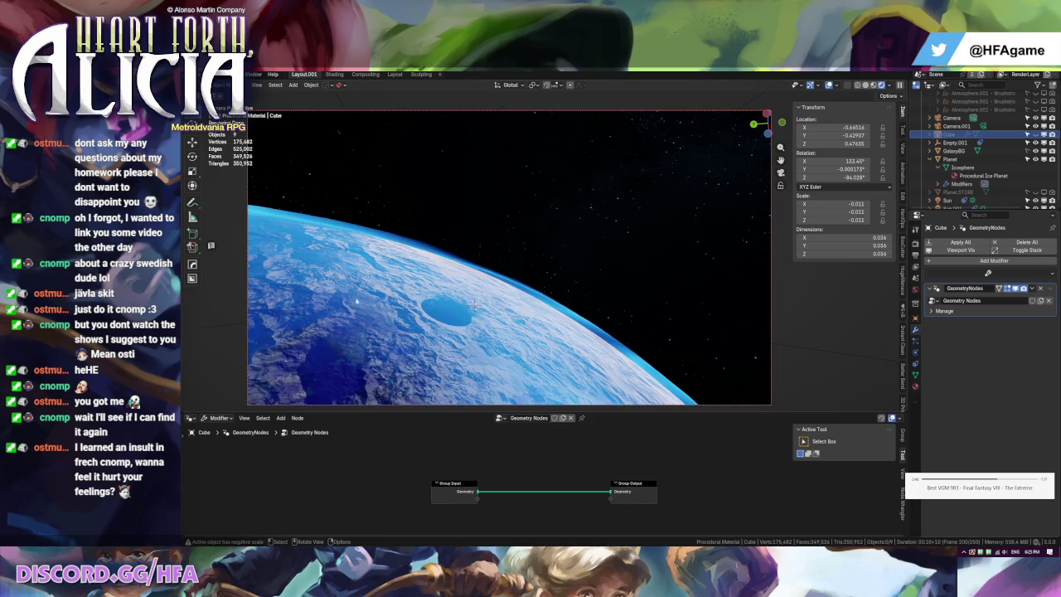
{"action": "left_click", "coordinate": [453, 313]}
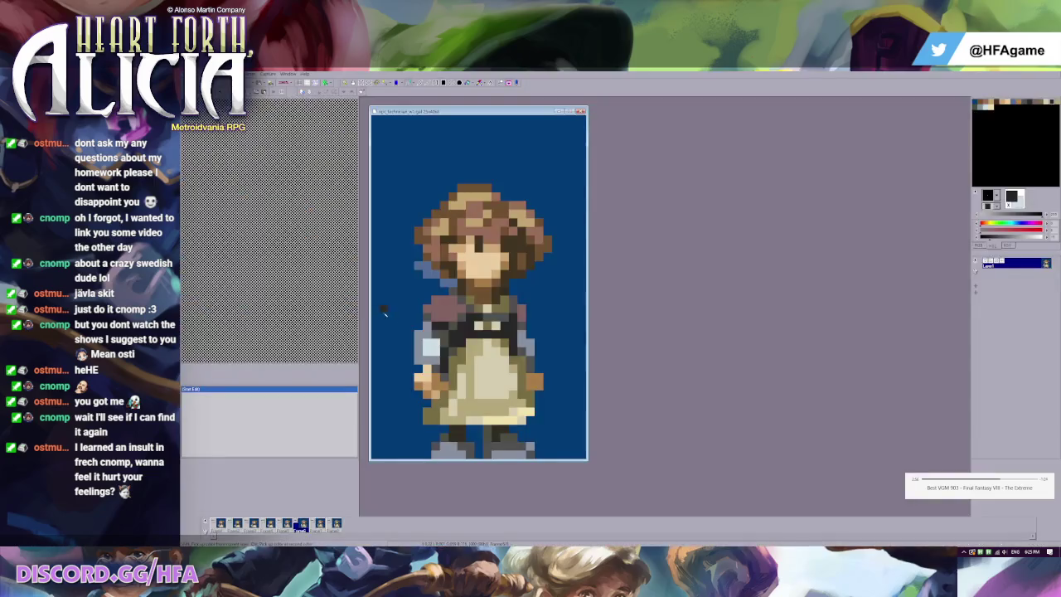
Orbit and zoom the viewport in on the planet's crater.
{"action": "mouse_move", "coordinate": [474, 304]}
{"action": "left_mouse_down"}
{"action": "mouse_move", "coordinate": [513, 346]}
{"action": "mouse_move", "coordinate": [544, 313]}
{"action": "mouse_move", "coordinate": [429, 344]}
{"action": "mouse_move", "coordinate": [505, 284]}
{"action": "left_mouse_up"}
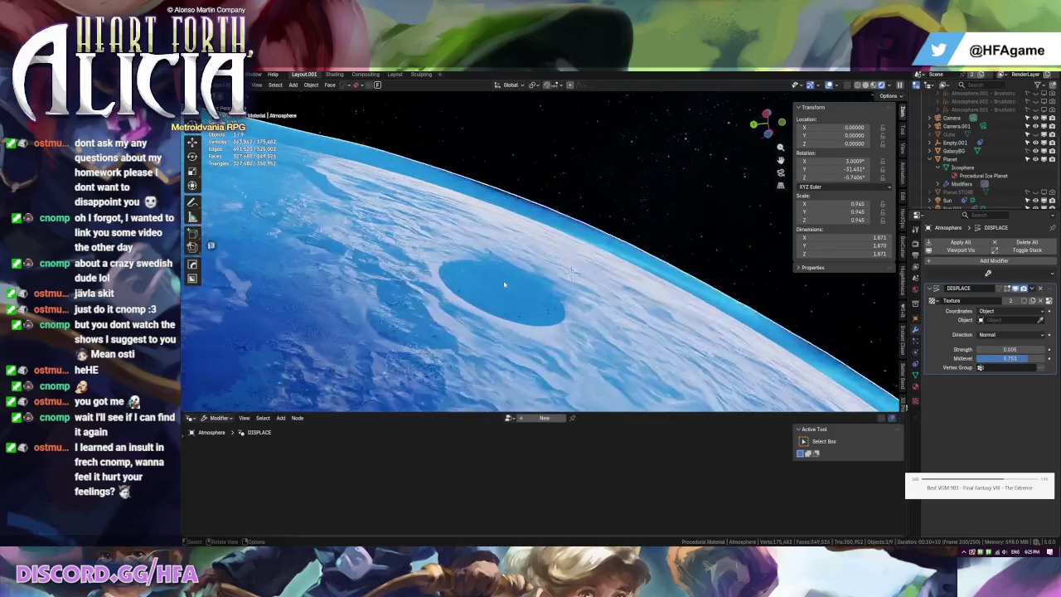
{"action": "scroll", "coordinate": [505, 283], "scroll_direction": "up", "scroll_amount": 5}
{"action": "scroll", "coordinate": [505, 284], "scroll_direction": "up", "scroll_amount": 2}
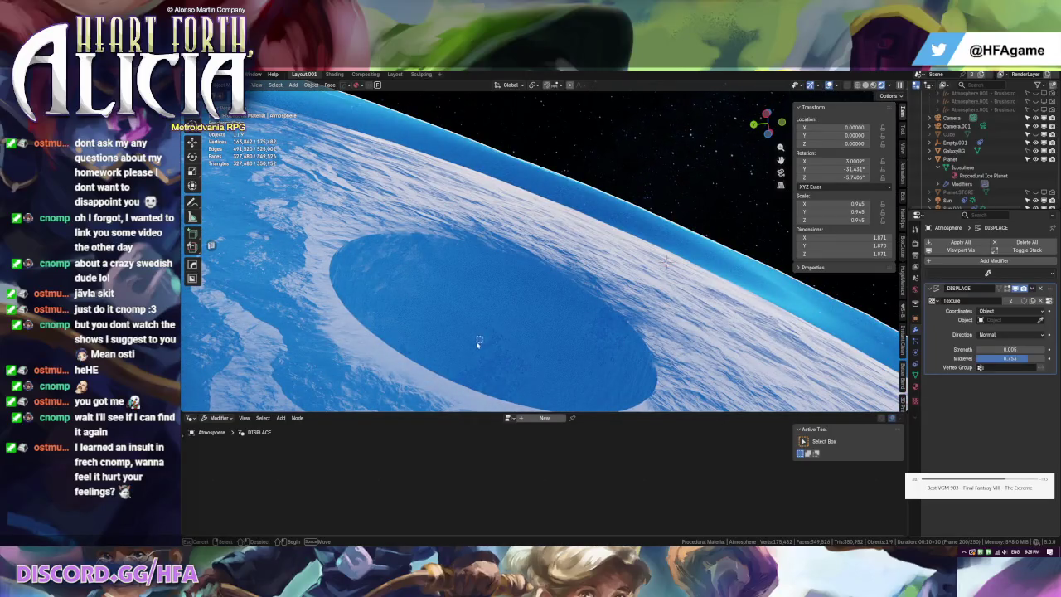
{"action": "left_click_drag", "start_coordinate": [483, 339], "coordinate": [509, 324]}
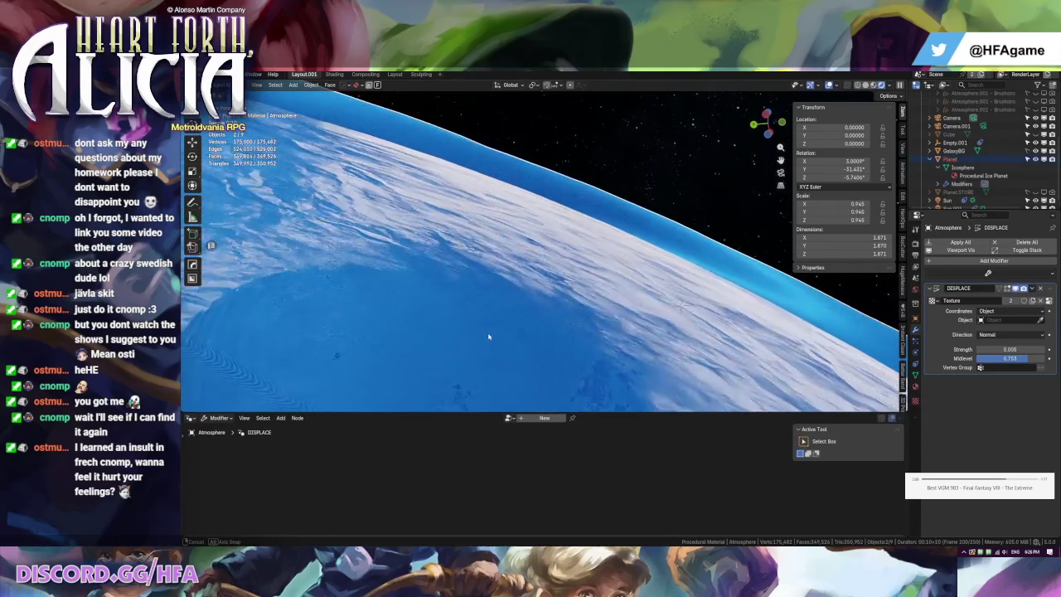
Test-render frame 200 with F12, close the render window, and zoom back out.
{"action": "key", "text": "F12"}
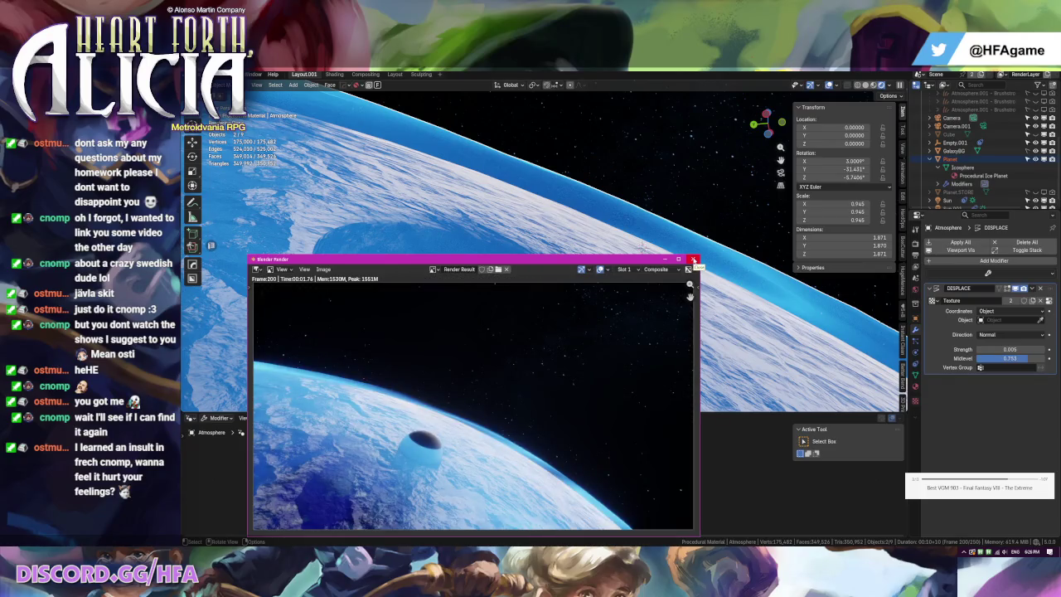
{"action": "left_click", "coordinate": [695, 260]}
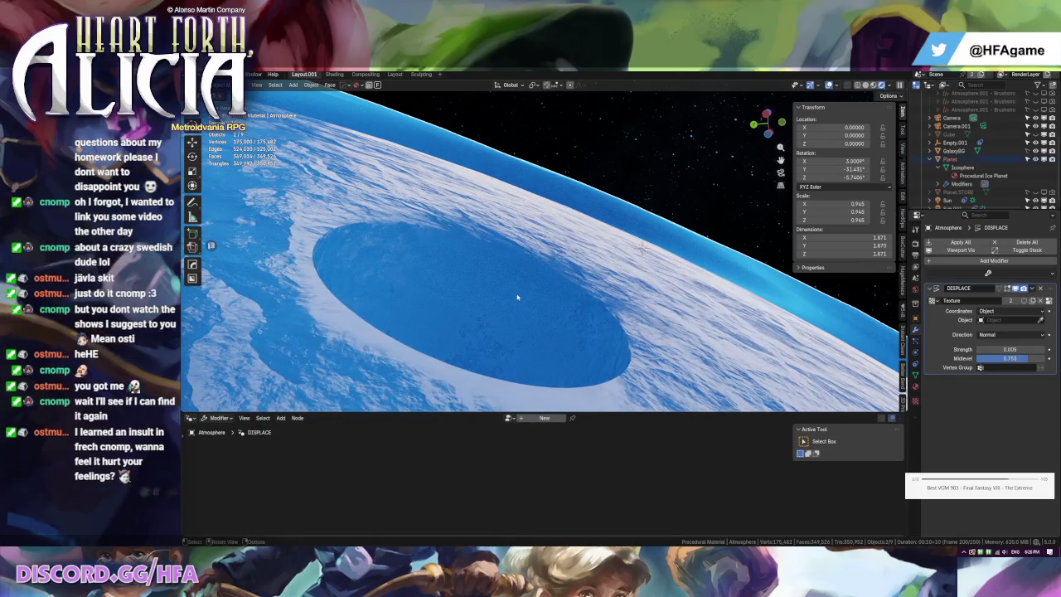
{"action": "scroll", "coordinate": [517, 295], "scroll_direction": "down", "scroll_amount": 2}
{"action": "scroll", "coordinate": [514, 302], "scroll_direction": "down", "scroll_amount": 2}
{"action": "scroll", "coordinate": [511, 315], "scroll_direction": "down", "scroll_amount": 2}
{"action": "scroll", "coordinate": [512, 327], "scroll_direction": "down", "scroll_amount": 2}
{"action": "scroll", "coordinate": [512, 330], "scroll_direction": "up", "scroll_amount": 2}
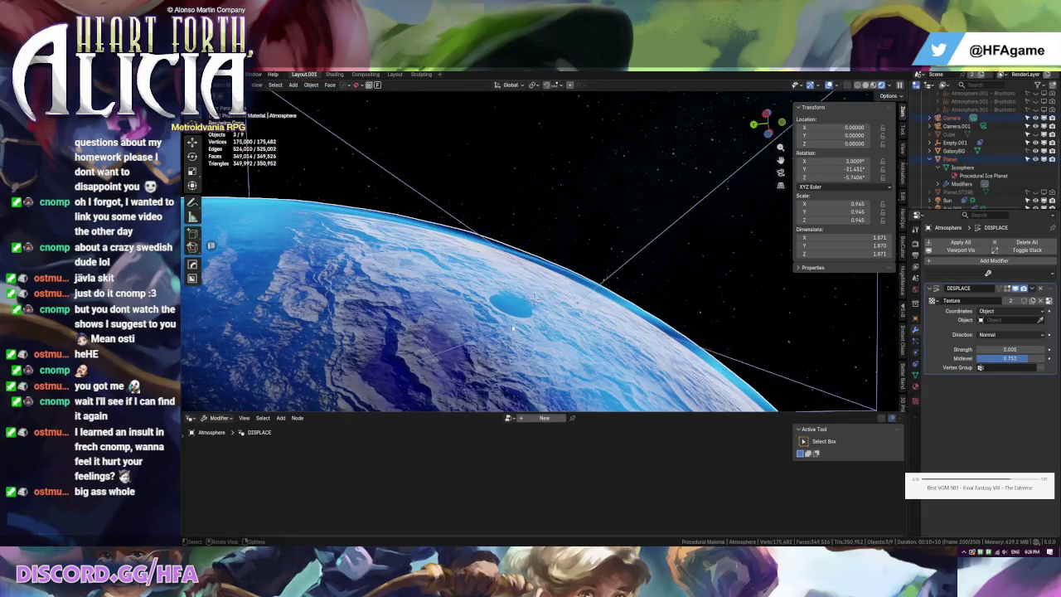
{"action": "scroll", "coordinate": [512, 329], "scroll_direction": "up", "scroll_amount": 3}
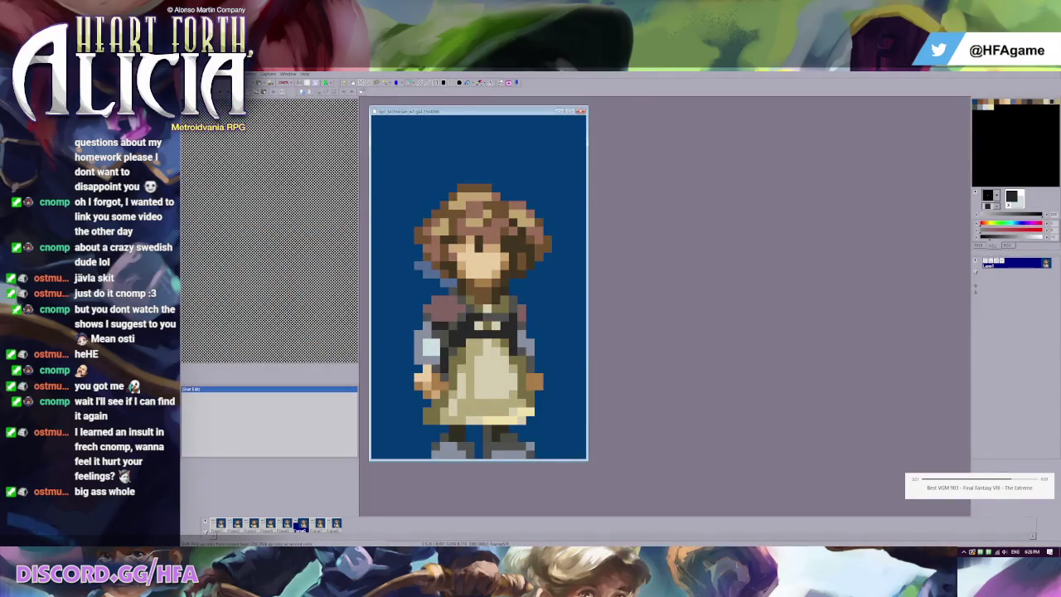